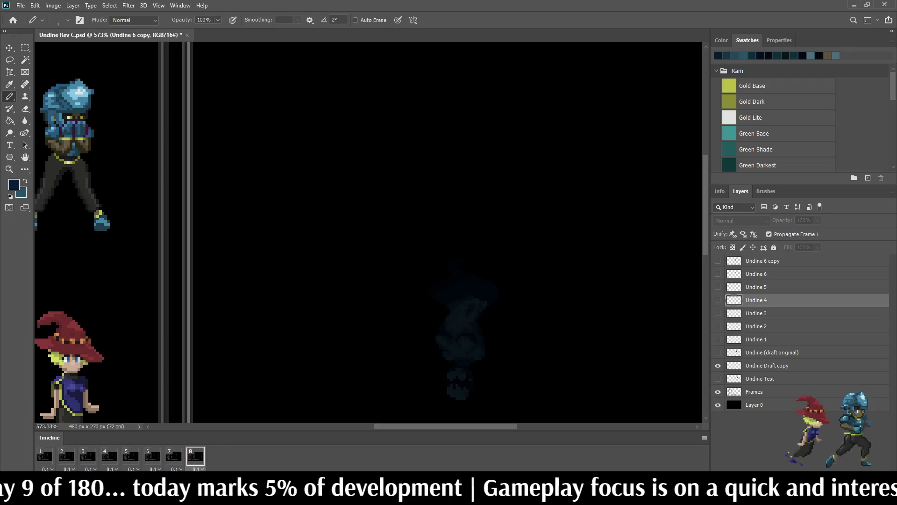
- Duplicate the Undine 4 layer and rename the copy to Undine 8
key(ctrl+j)
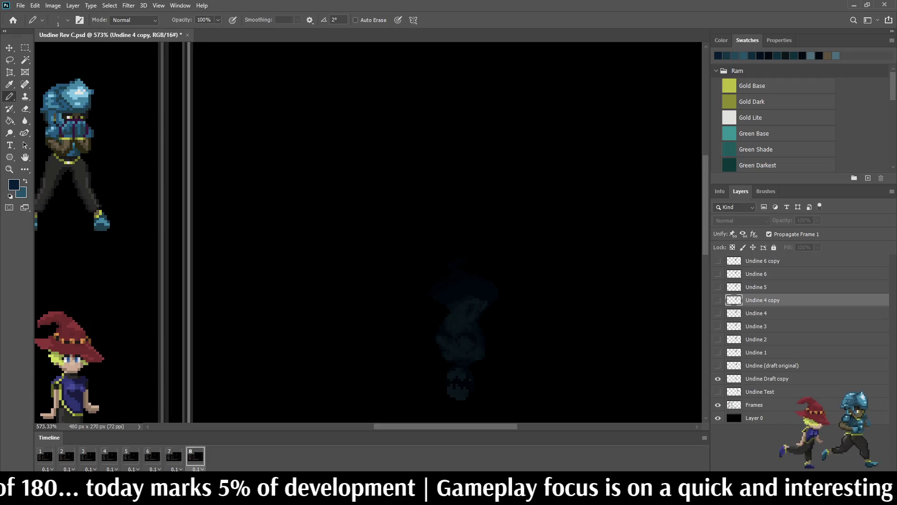
key(ctrl+comma)
double_click(762, 300)
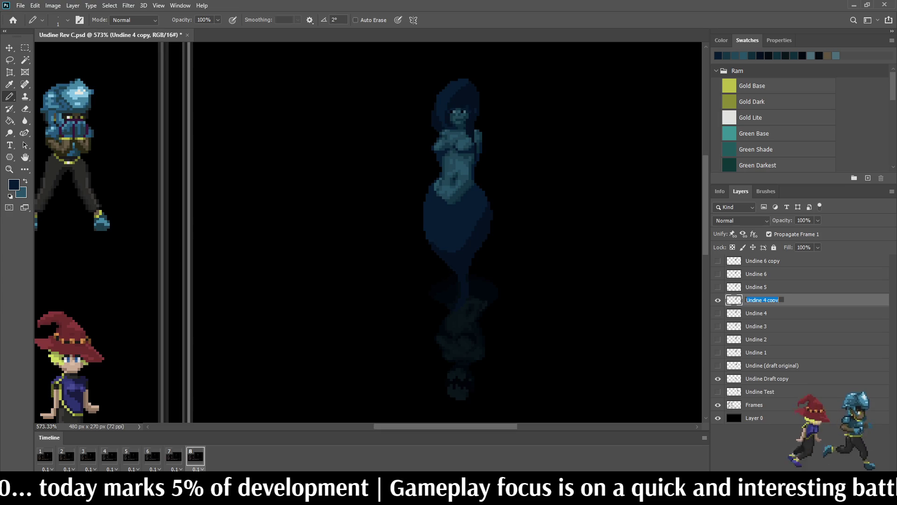
key(End)
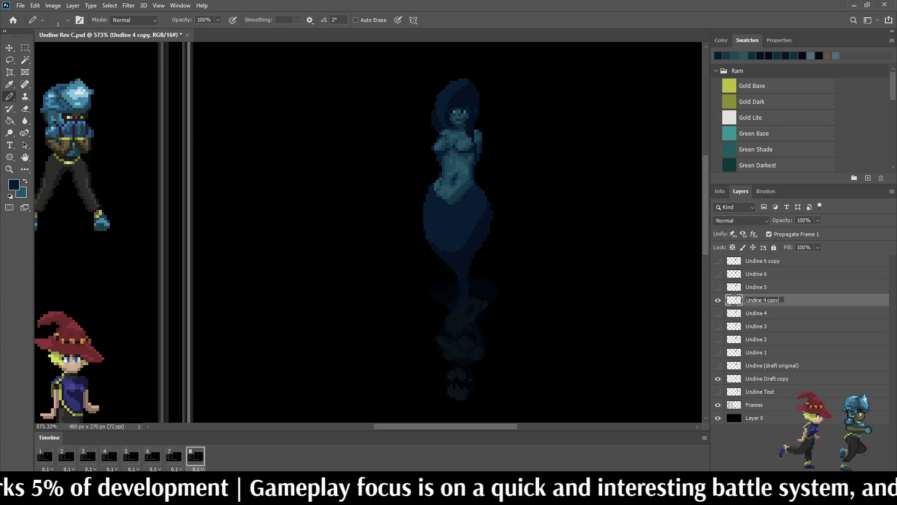
key(BackSpace)
key(BackSpace)
key(BackSpace)
key(BackSpace)
key(BackSpace)
key(BackSpace)
text(8)
key(Return)
- Rename the Undine 6 copy layer to Undine 7 on frame 7
key(Left)
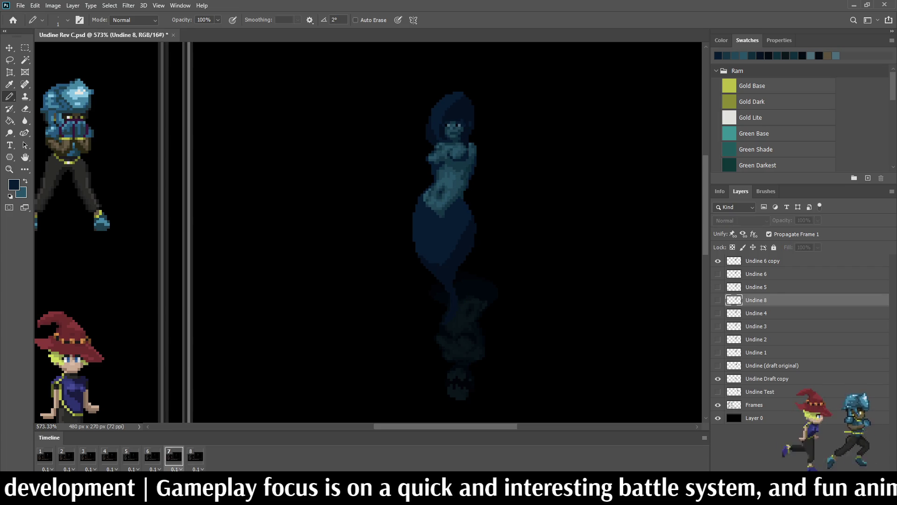
double_click(762, 259)
key(End)
key(BackSpace)
key(BackSpace)
key(BackSpace)
key(BackSpace)
key(BackSpace)
text(7)
key(Return)
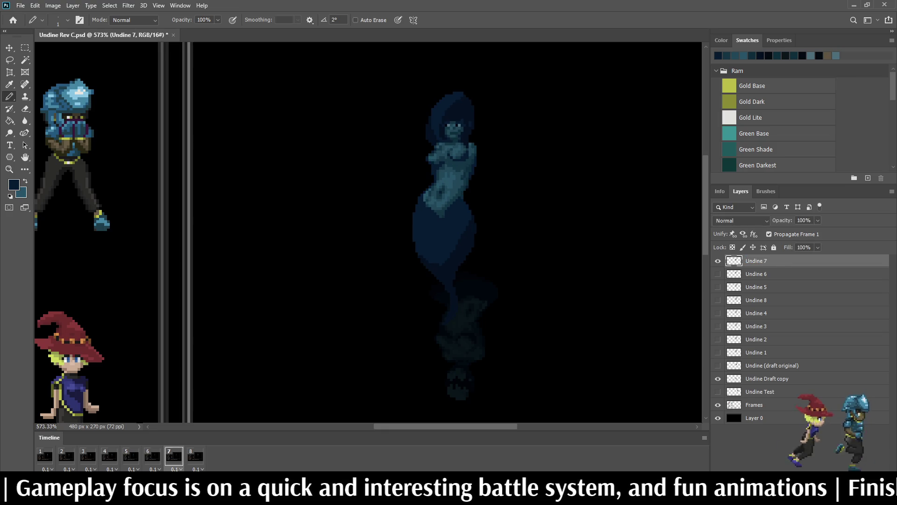
- Select Undine 8 on frame 8, compare it against frame 7, and begin nudging it left
key(space)
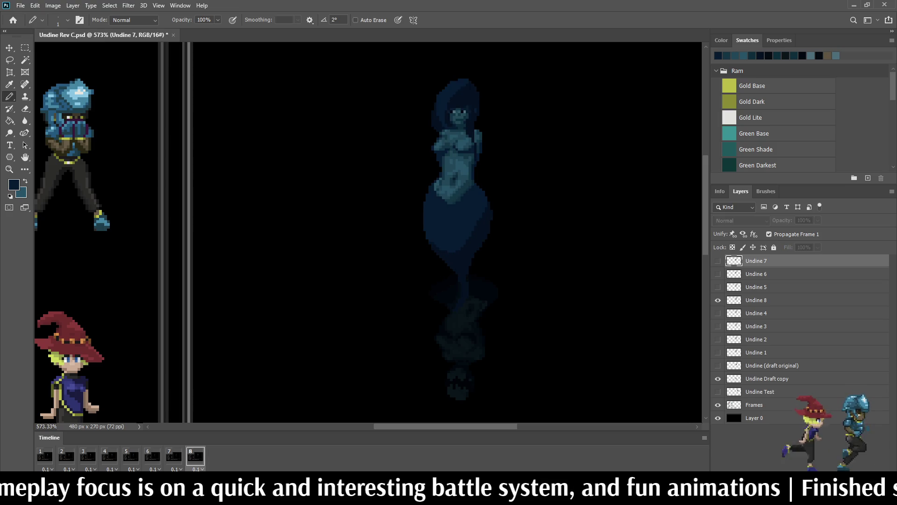
click(755, 300)
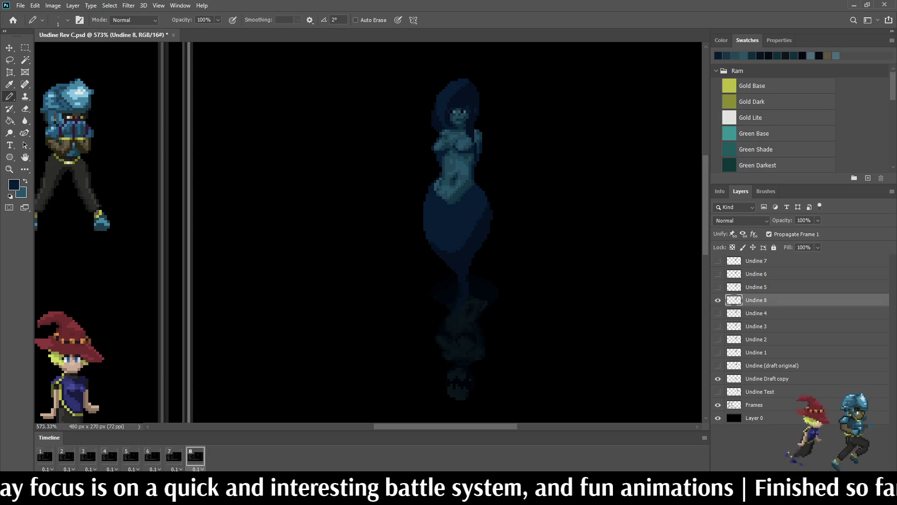
key(Left)
key(Right)
key(Left)
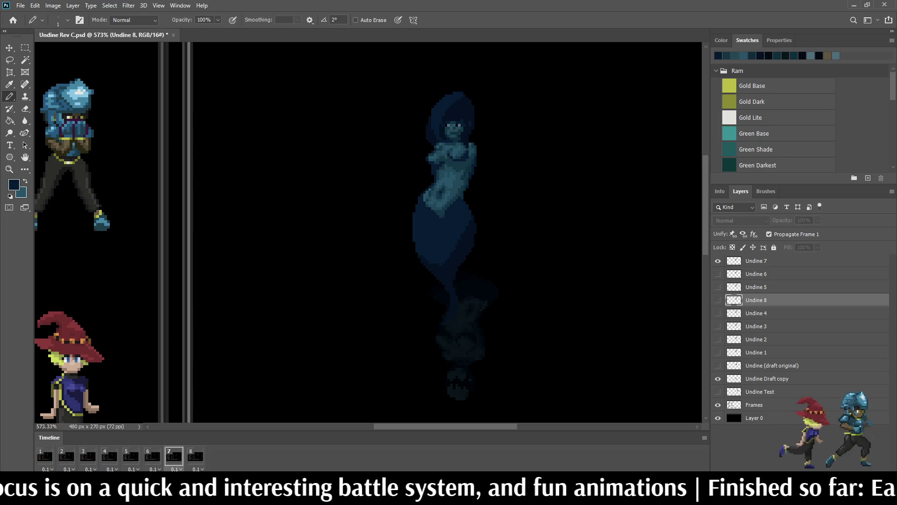
key(Right)
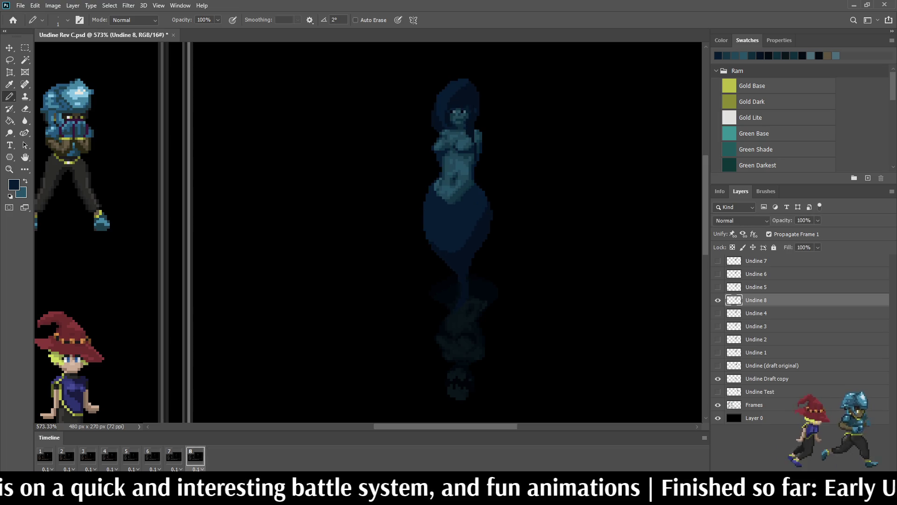
key(ctrl+t)
key(Left)
key(Left)
key(Left)
- Commit the left-and-down nudge of Undine 8 and flip between frames 7 and 8 to compare
key(Down)
key(Down)
key(Down)
key(Down)
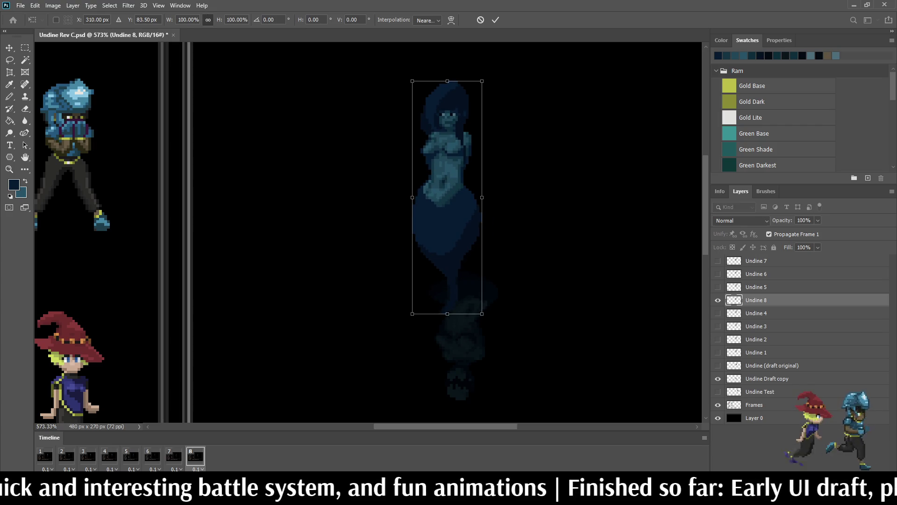
key(Return)
key(b)
key(Left)
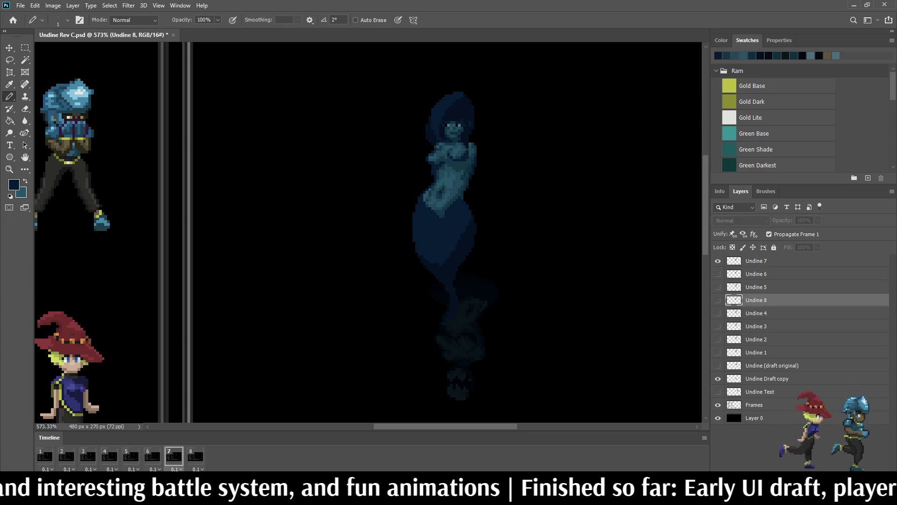
key(Left)
key(Right)
key(Left)
key(Right)
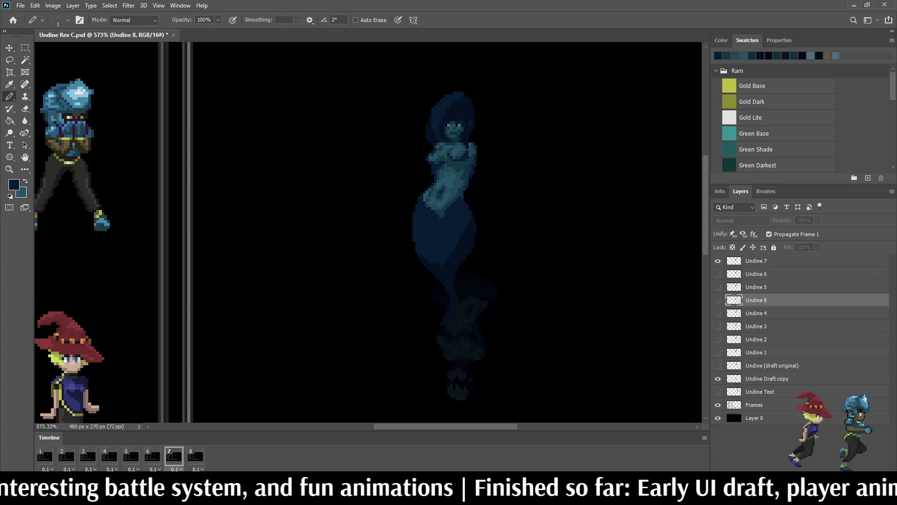
key(Right)
- Shift Undine 8 one more pixel left and down and play the animation to check the motion
key(ctrl+Left)
key(ctrl+Left)
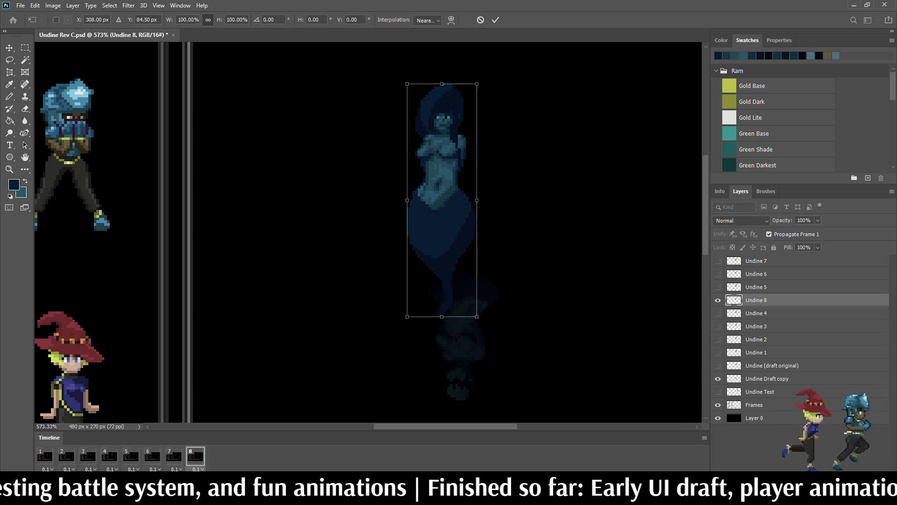
key(ctrl+Down)
key(ctrl+Down)
key(space)
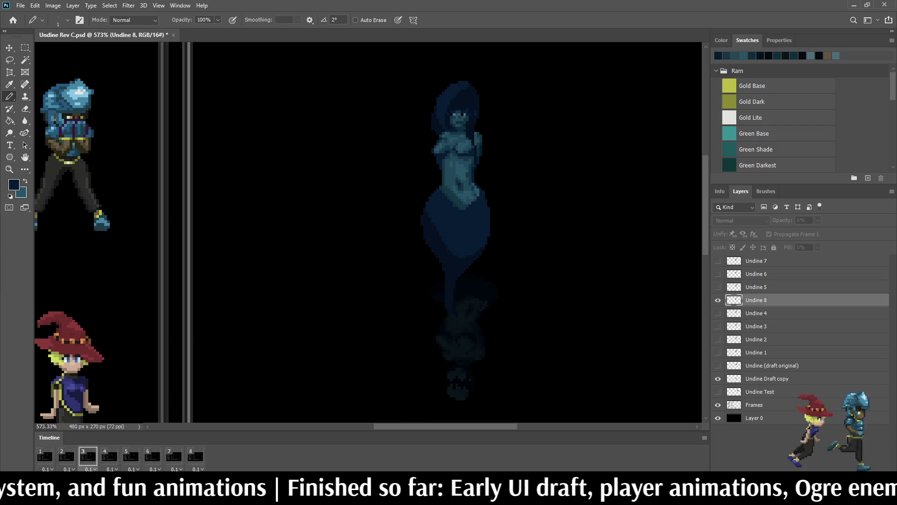
key(space)
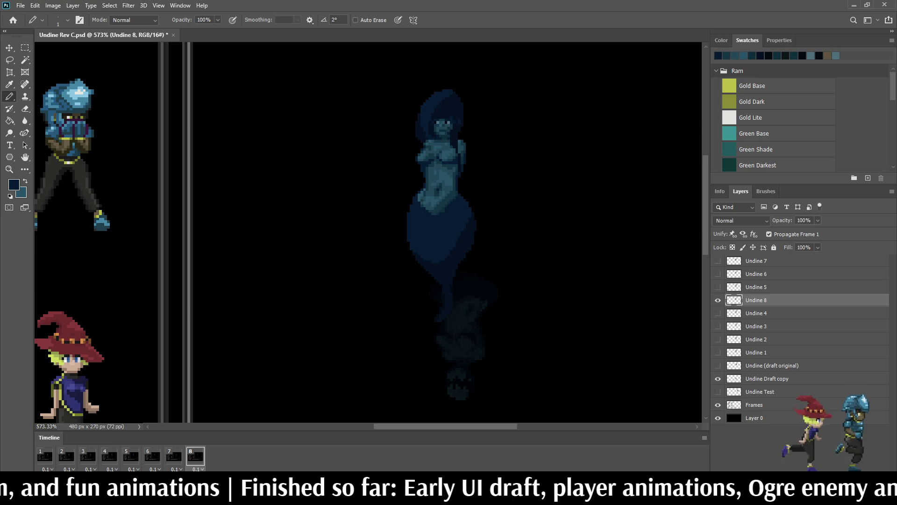
key(space)
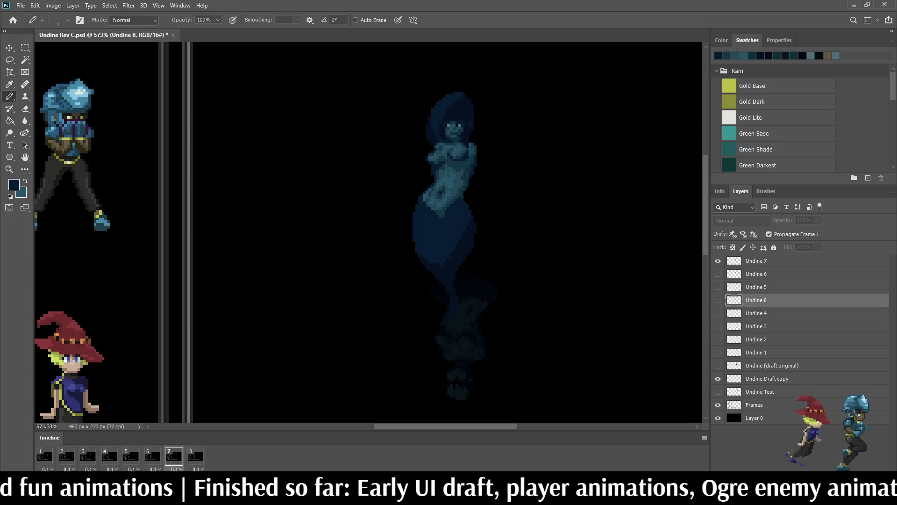
key(space)
key(space)
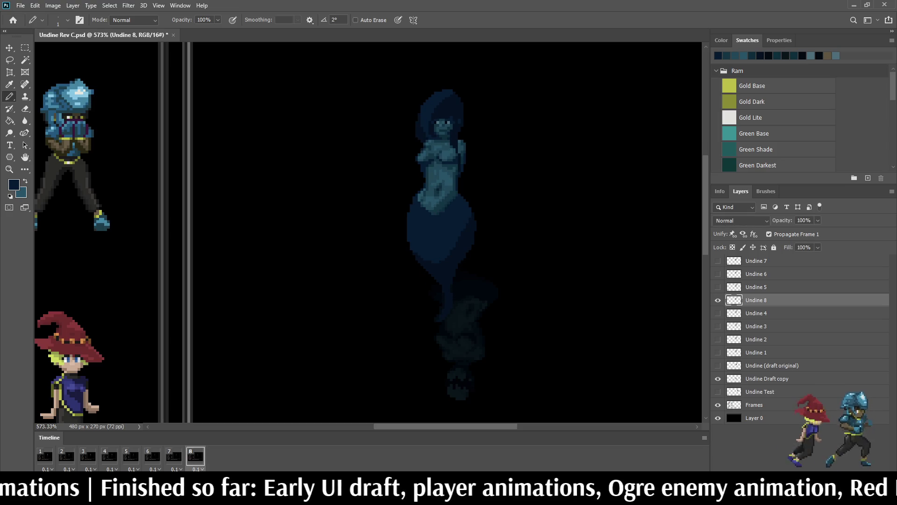
- Cancel a further reposition and replay the animation, stopping on frame 8
key(ctrl+t)
key(Escape)
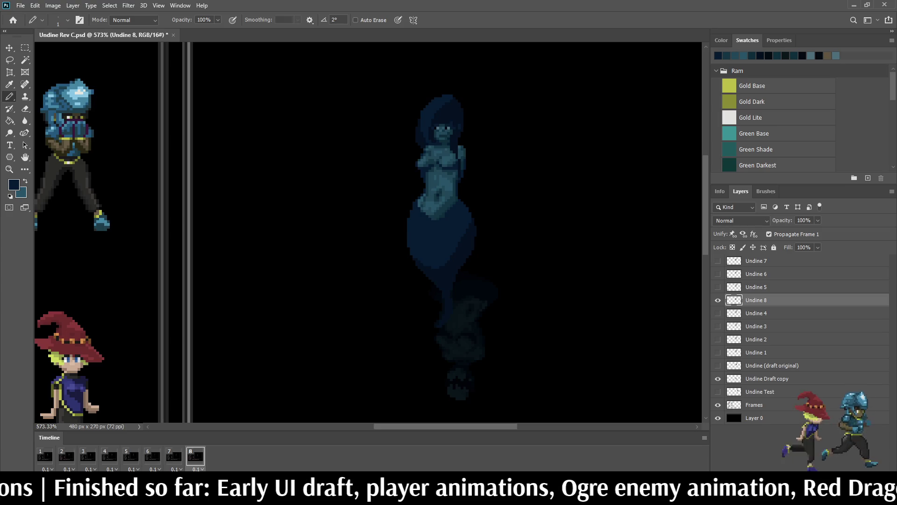
key(space)
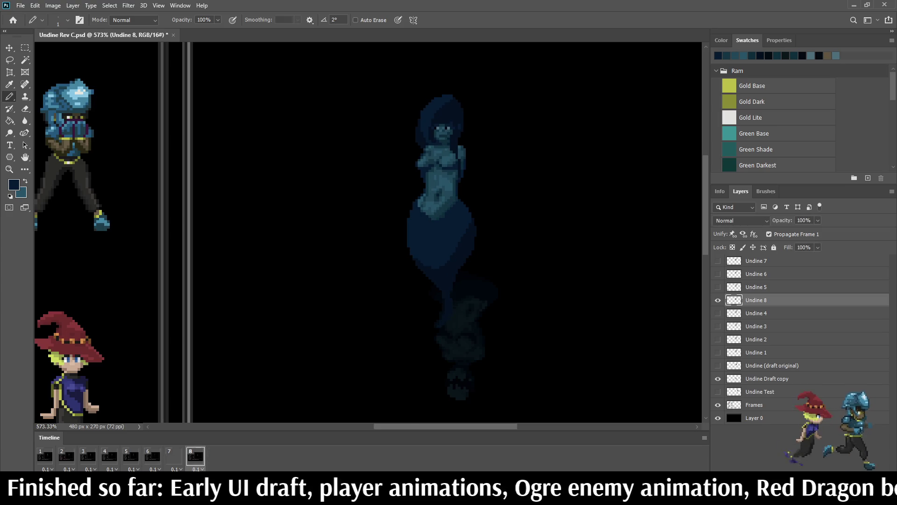
key(space)
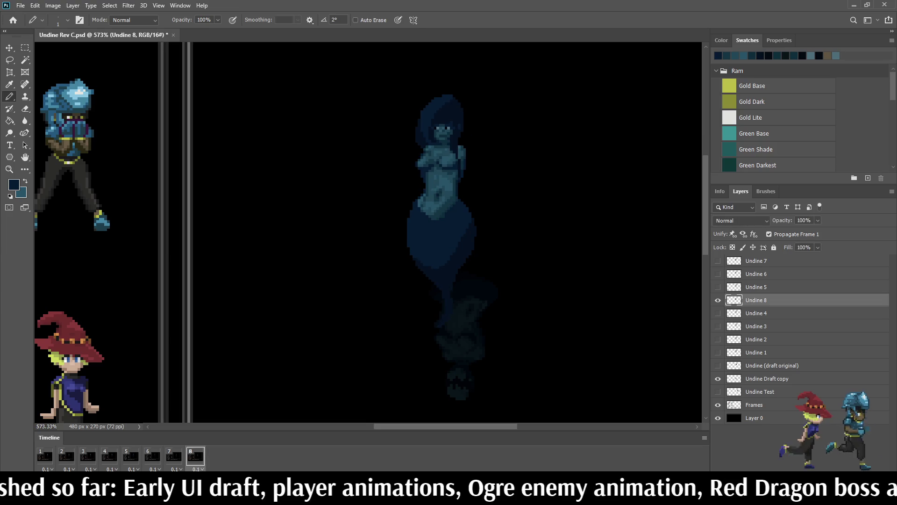
key(l)
scroll(442, 161, up, 2)
scroll(442, 161, up, 3)
scroll(441, 162, up, 3)
scroll(442, 162, up, 2)
- Lasso part of Undine 8's chest and arm, shift it one pixel left, deselect and preview
drag(440, 161, 422, 178)
mouse_move(436, 216)
mouse_down()
mouse_move(534, 181)
mouse_move(508, 145)
mouse_move(440, 159)
mouse_up()
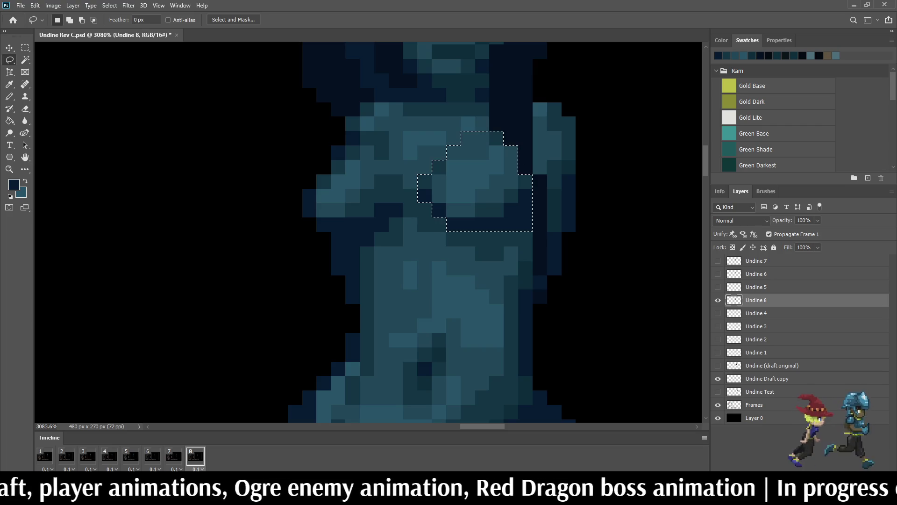
key(ctrl+t)
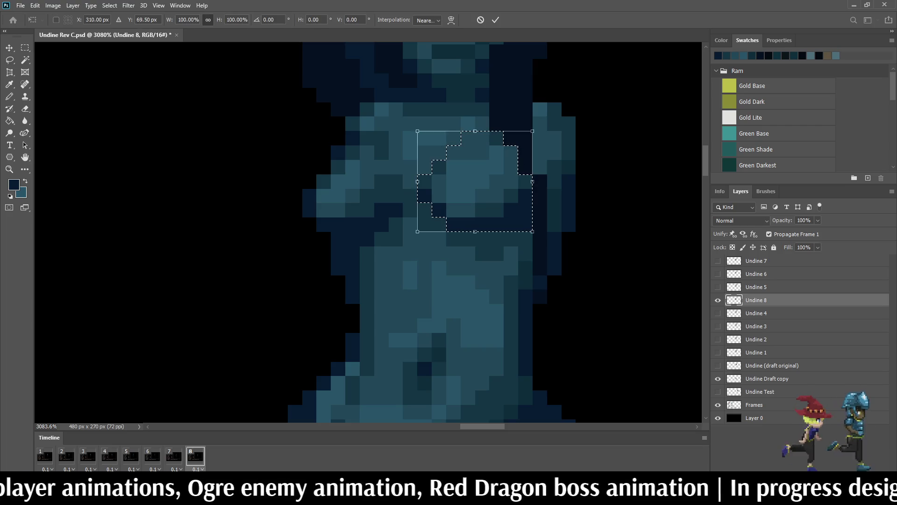
key(Left)
key(Left)
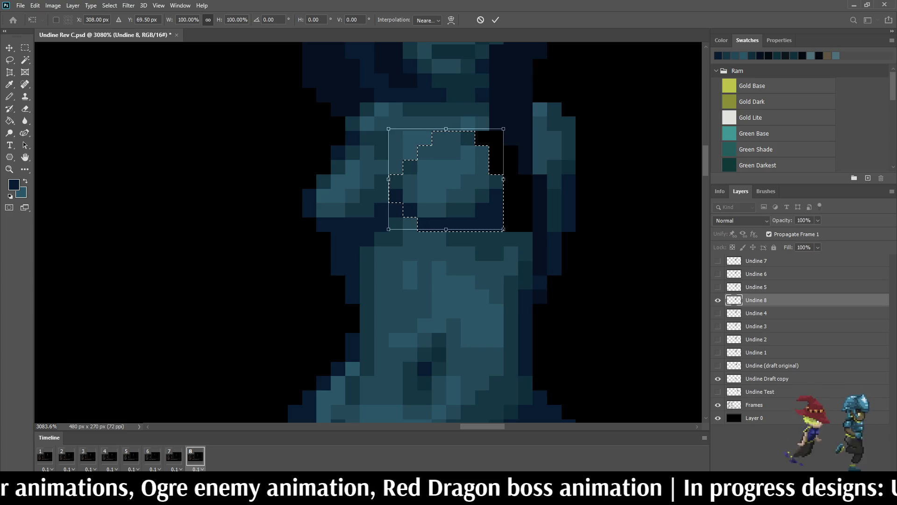
key(Return)
key(ctrl+d)
scroll(448, 232, down, 10)
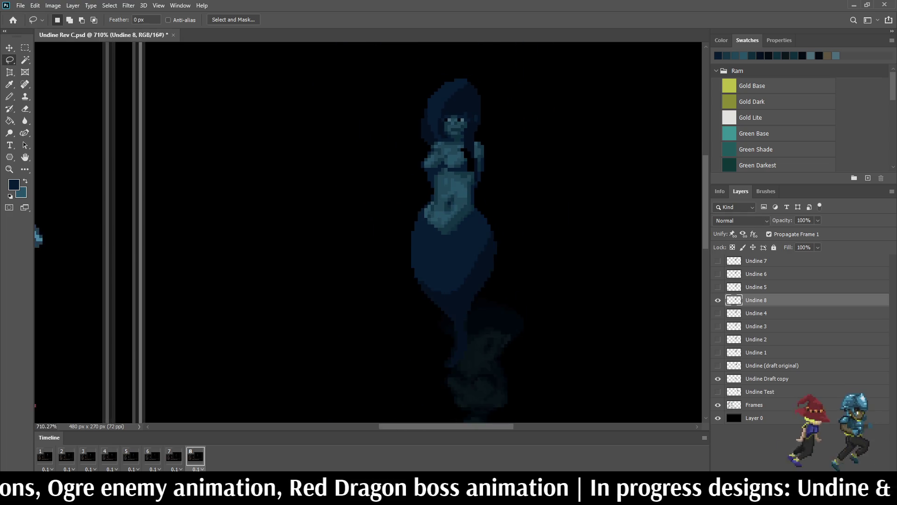
key(space)
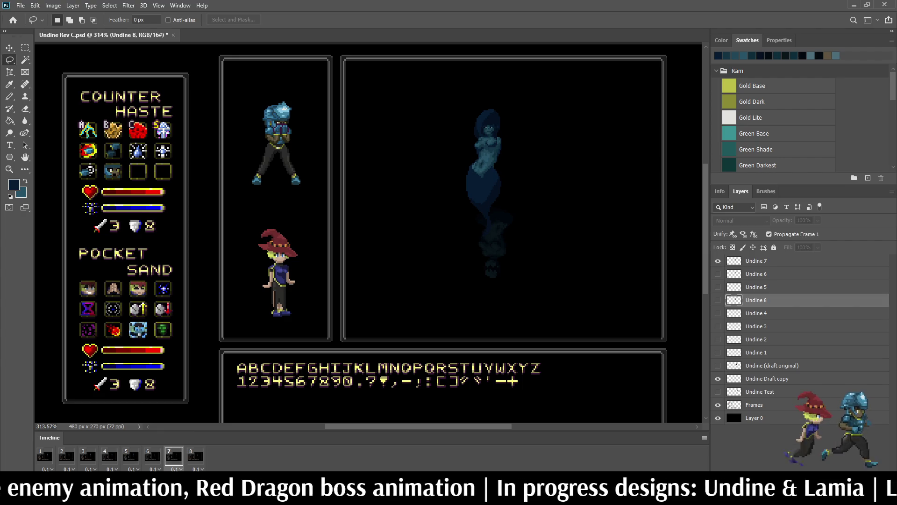
- Lasso a chest patch on Undine 8, move it one pixel left and up, then replay the animation
key(space)
scroll(495, 122, up, 5)
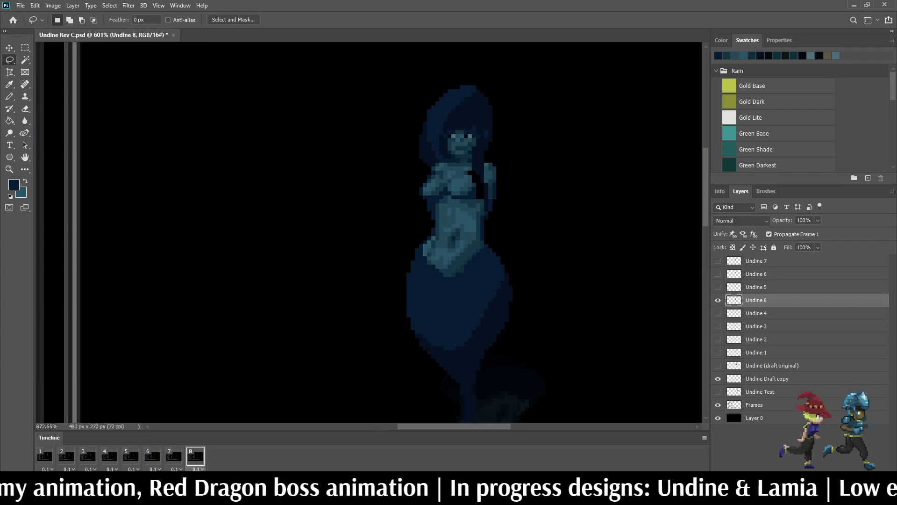
mouse_move(432, 178)
mouse_down()
mouse_move(421, 221)
mouse_move(445, 218)
mouse_up()
key(ctrl+t)
key(Left)
key(Up)
key(Return)
key(ctrl+d)
scroll(617, 113, down, 2)
key(space)
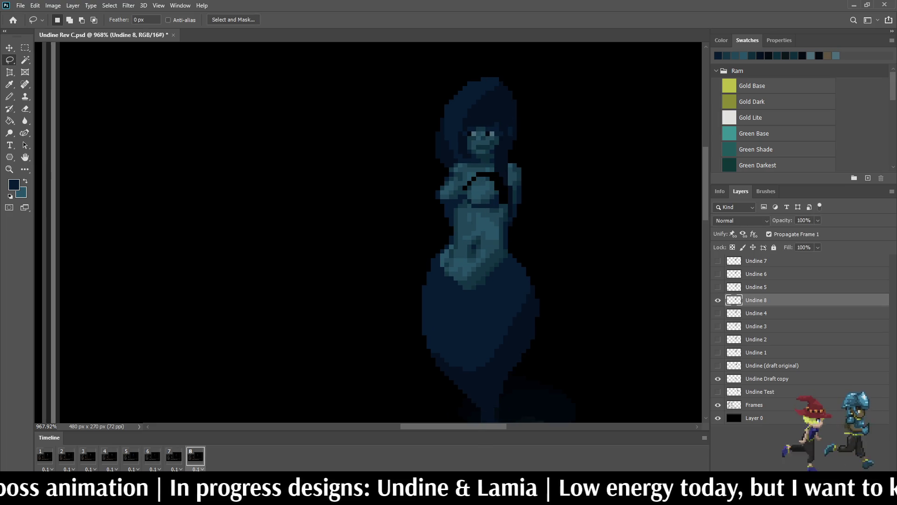
key(space)
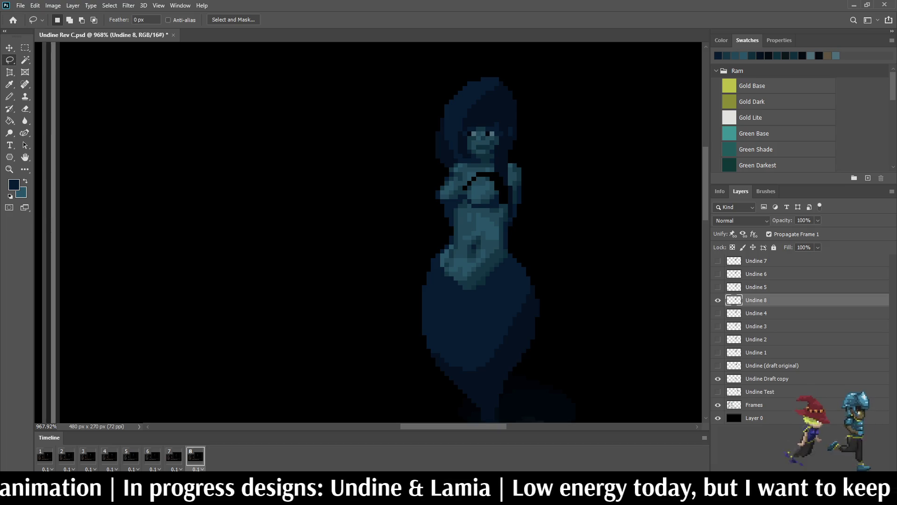
scroll(486, 163, up, 2)
scroll(485, 163, up, 2)
scroll(486, 162, up, 3)
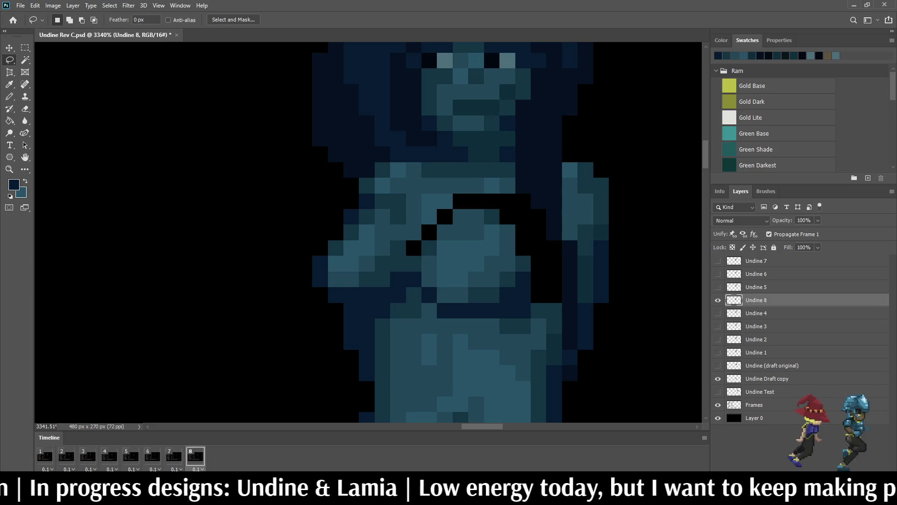
- Preview the motion, sample the teal body colour and return to frame 8 with the Pencil
key(space)
scroll(486, 163, up, 1)
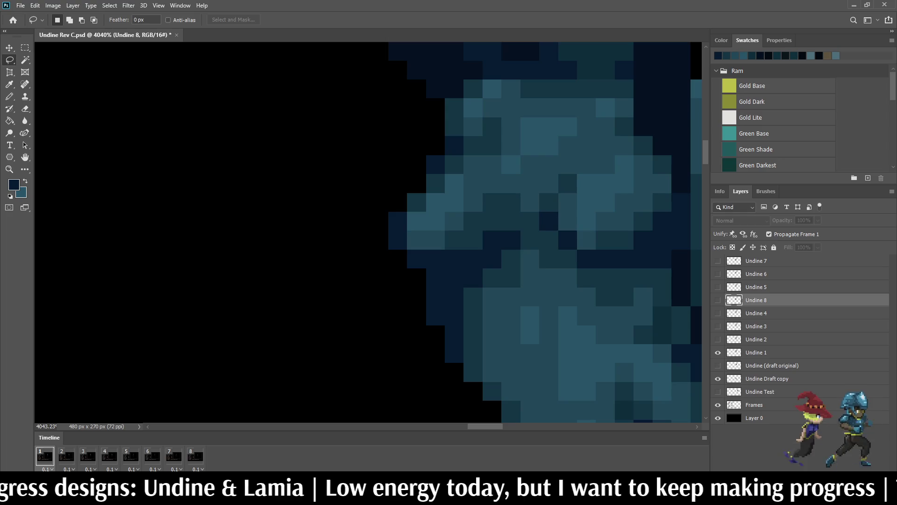
scroll(546, 210, down, 2)
scroll(547, 211, down, 2)
scroll(547, 211, up, 2)
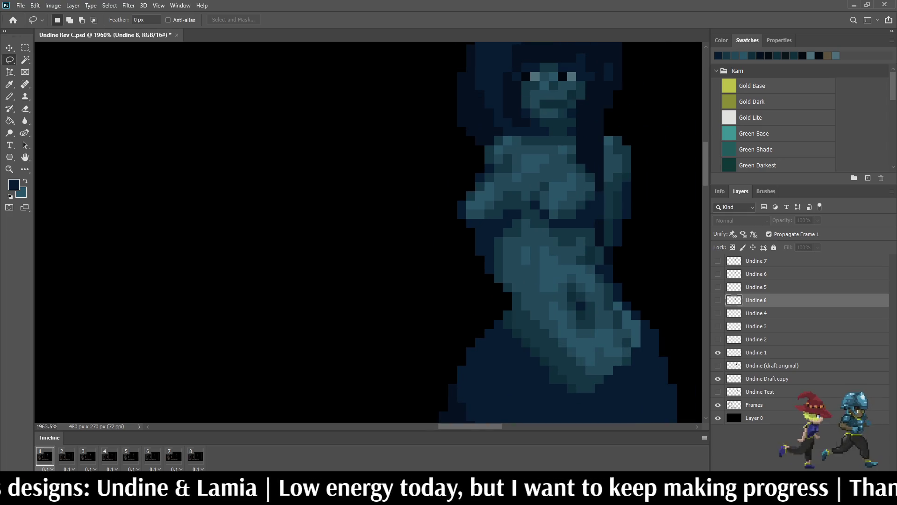
key(i)
click(718, 56)
click(194, 456)
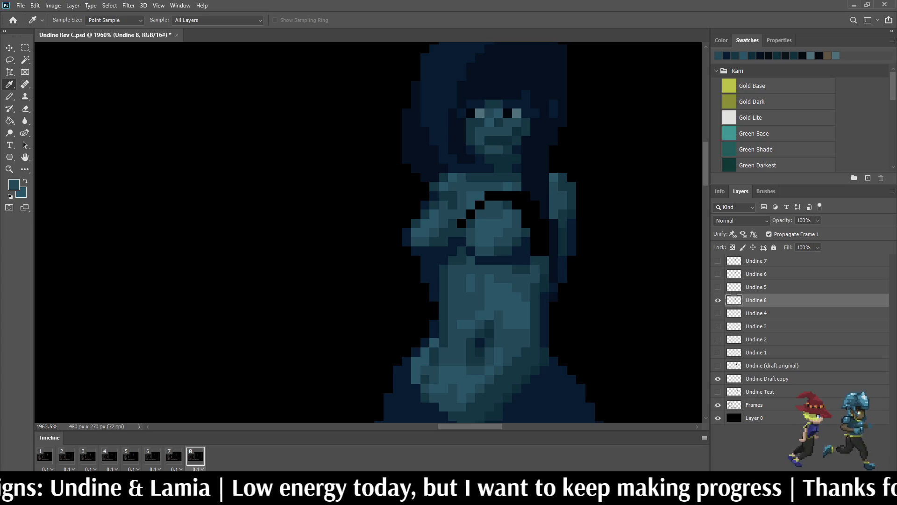
key(b)
scroll(520, 57, up, 3)
- Paint the black chest gaps and the dark pixels beside the chest over with teal
click(449, 242)
click(465, 228)
click(479, 214)
mouse_move(492, 200)
mouse_down()
mouse_move(566, 228)
mouse_move(566, 272)
mouse_move(580, 286)
mouse_up()
click(522, 200)
click(536, 214)
click(551, 200)
click(550, 242)
click(580, 272)
drag(580, 242, 579, 257)
scroll(521, 201, down, 4)
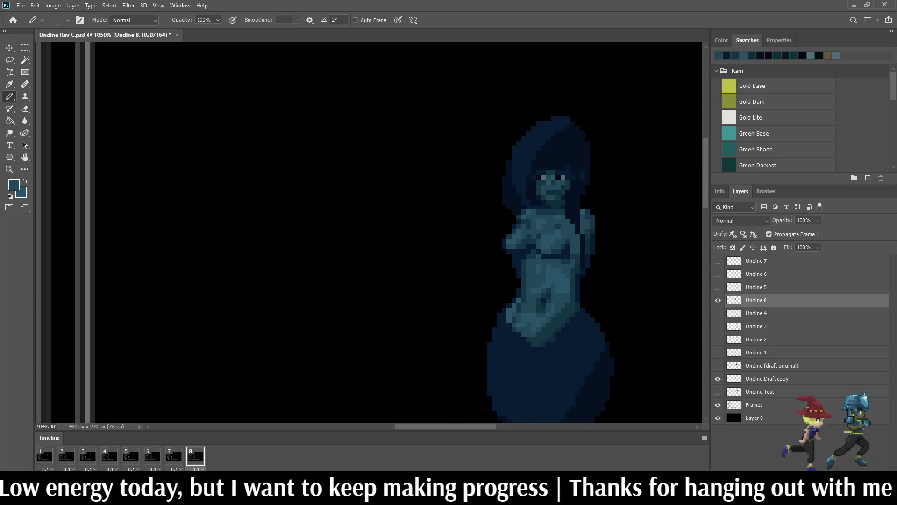
scroll(520, 201, down, 1)
- On frame 7, sample a body colour and brighten pixels on Undine 7's chest
key(Left)
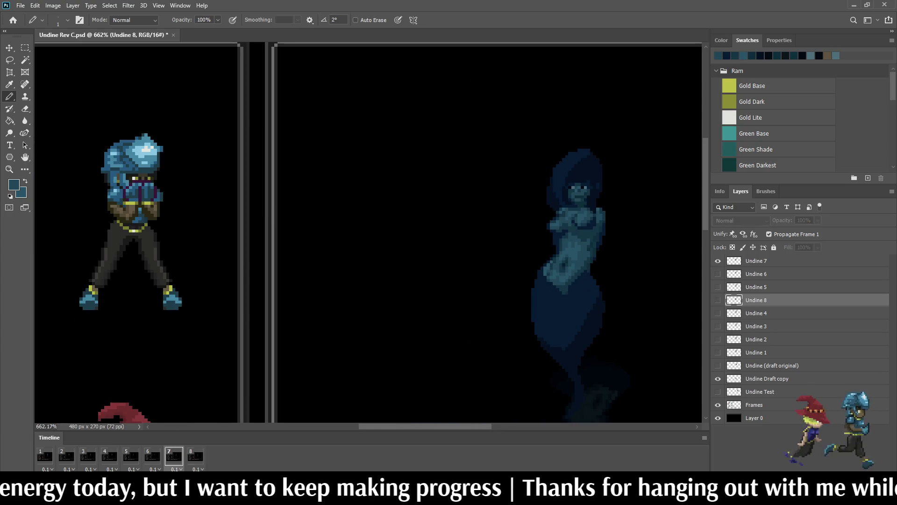
scroll(587, 217, up, 2)
scroll(588, 218, up, 2)
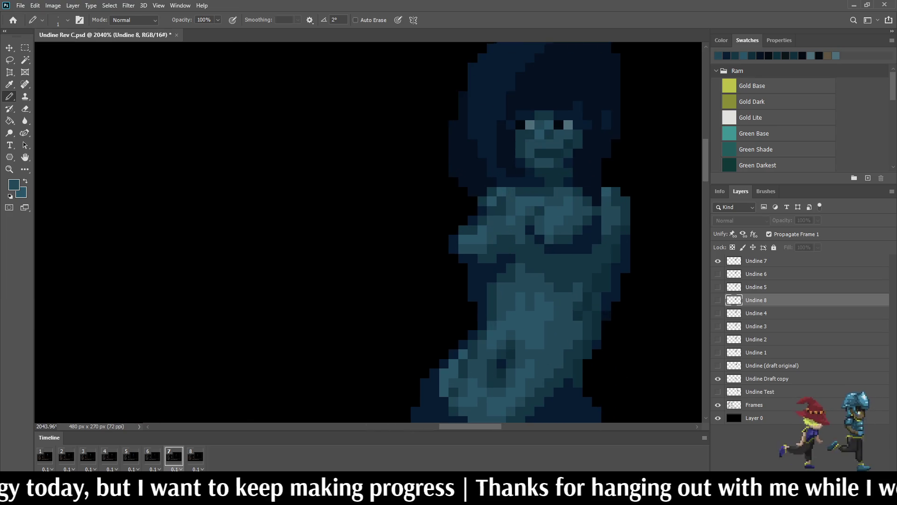
alt+click(588, 218)
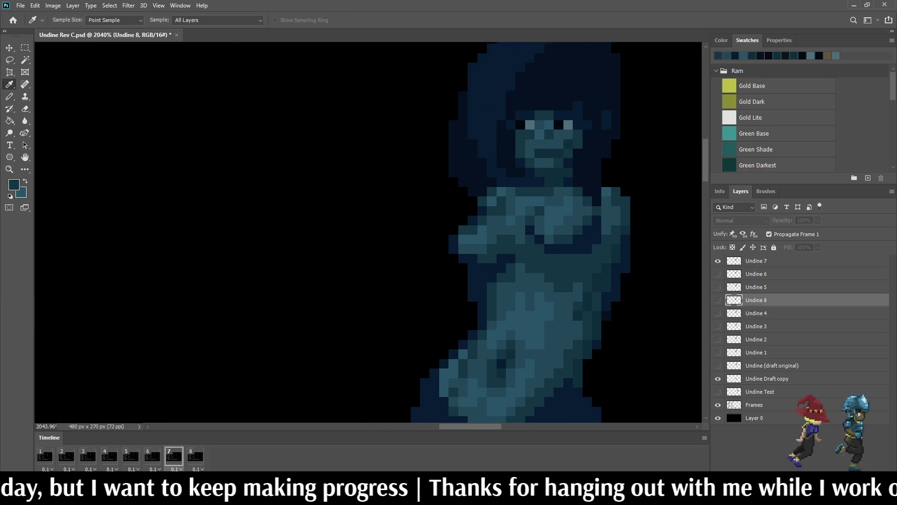
key(alt+period)
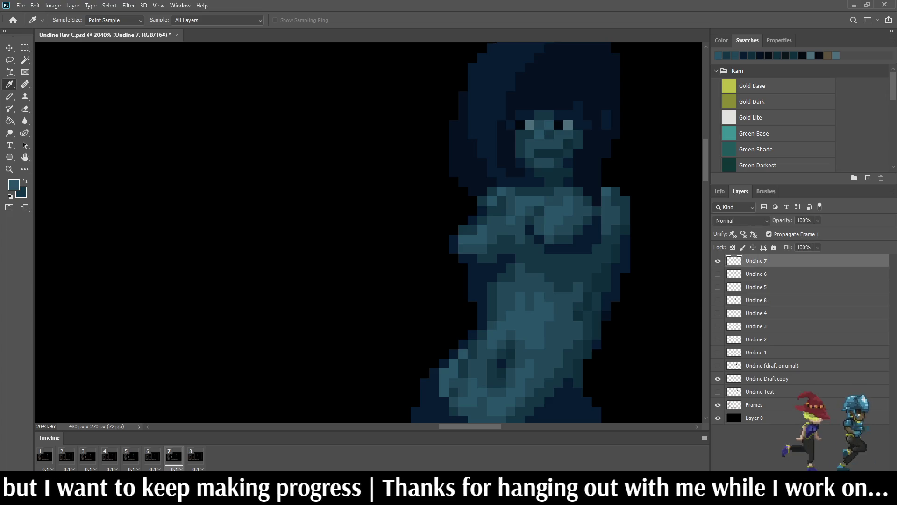
key(b)
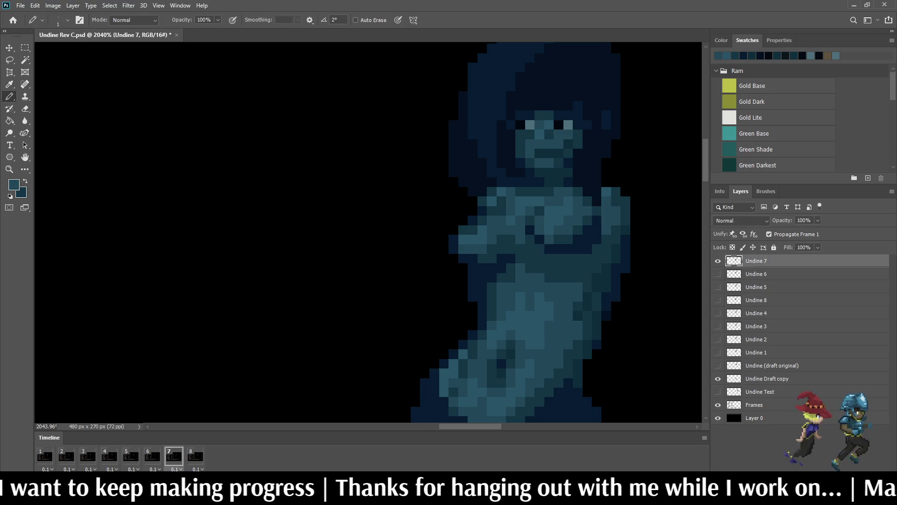
click(549, 278)
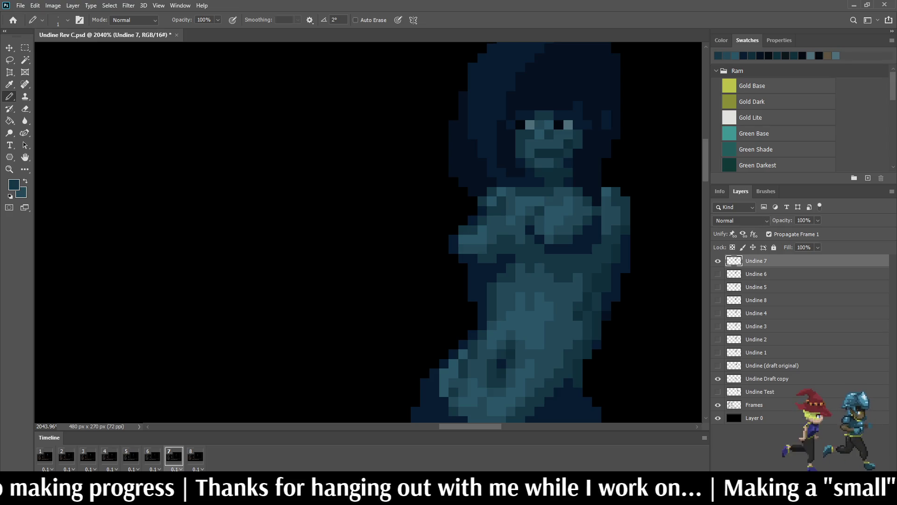
scroll(691, 271, down, 4)
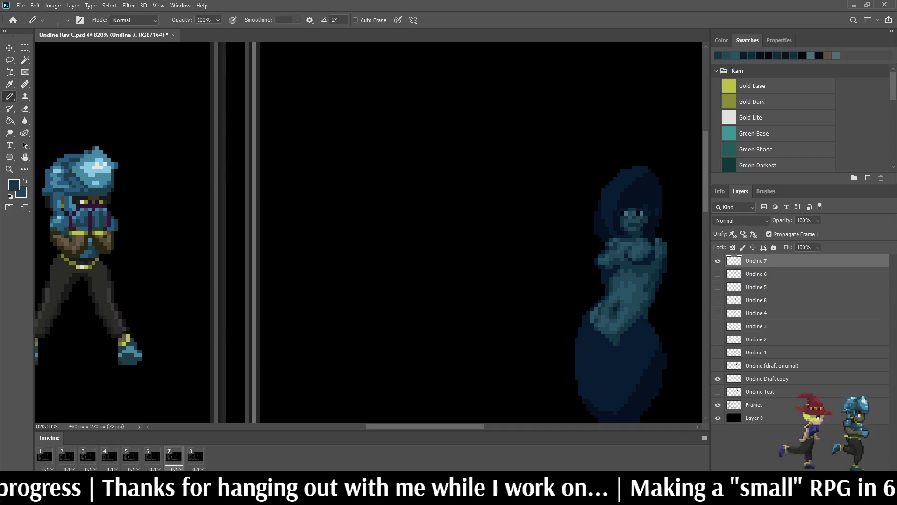
- Move the Undine 8 layer to the top of the stack and step through frames 1, 2, 7 and 8 to compare
key(Right)
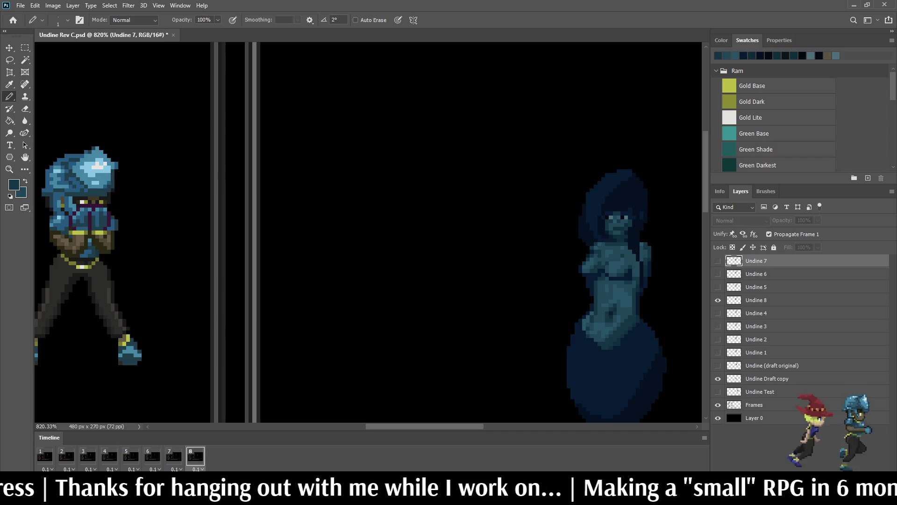
drag(757, 300, 758, 255)
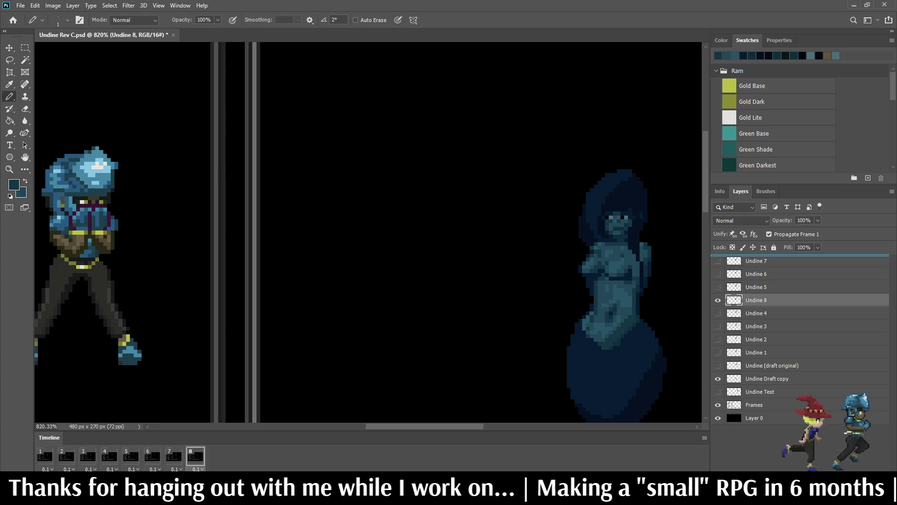
scroll(636, 266, down, 2)
scroll(635, 266, up, 2)
scroll(635, 266, up, 2)
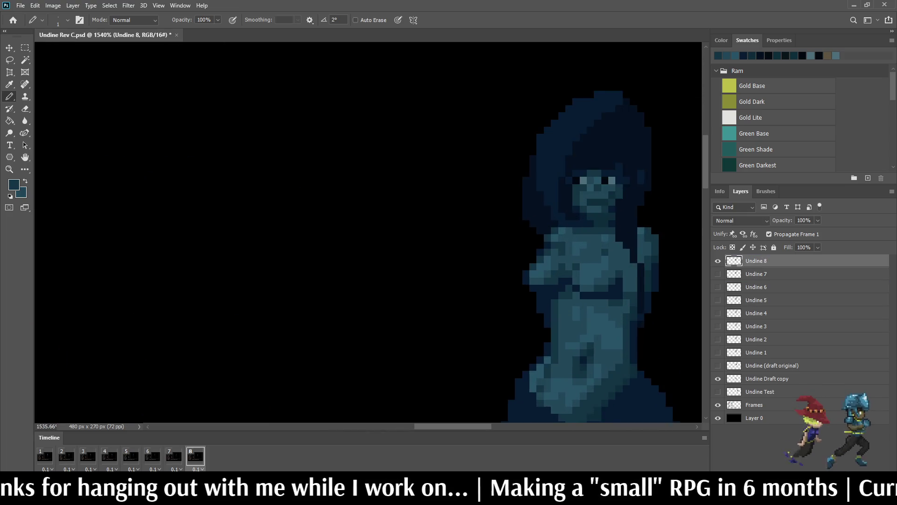
scroll(636, 266, up, 2)
key(Right)
scroll(580, 195, down, 2)
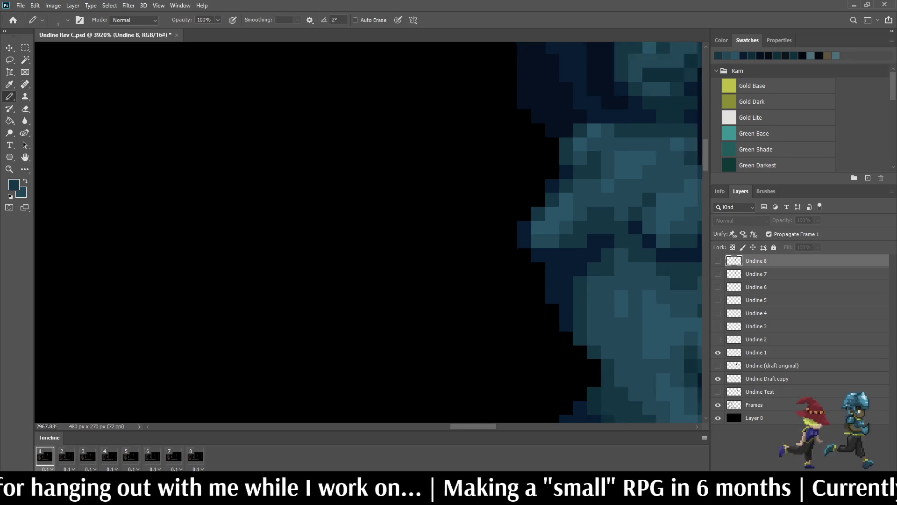
scroll(580, 194, down, 2)
scroll(687, 235, up, 1)
scroll(687, 235, up, 1)
scroll(688, 235, up, 1)
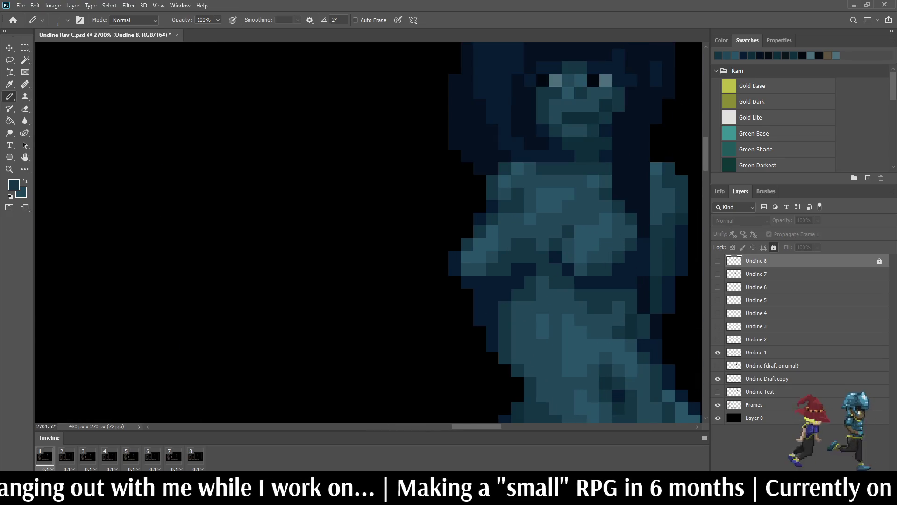
key(Right)
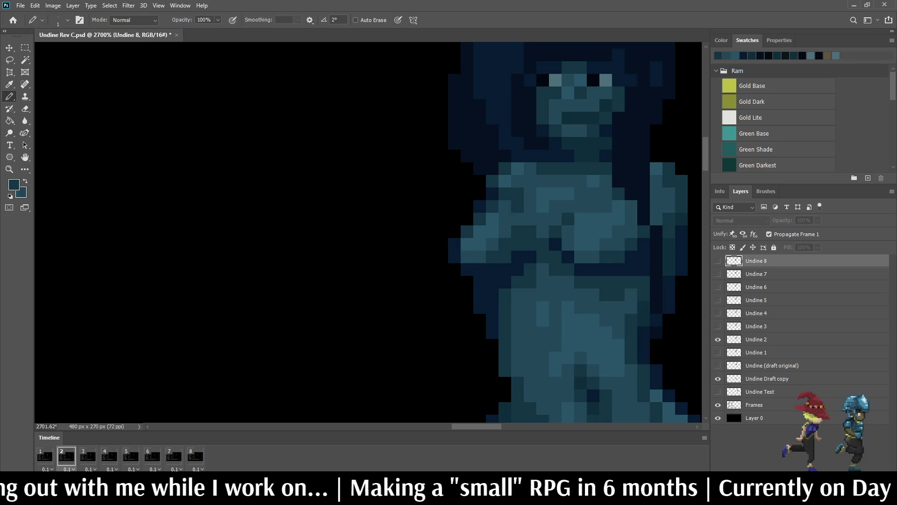
key(Left)
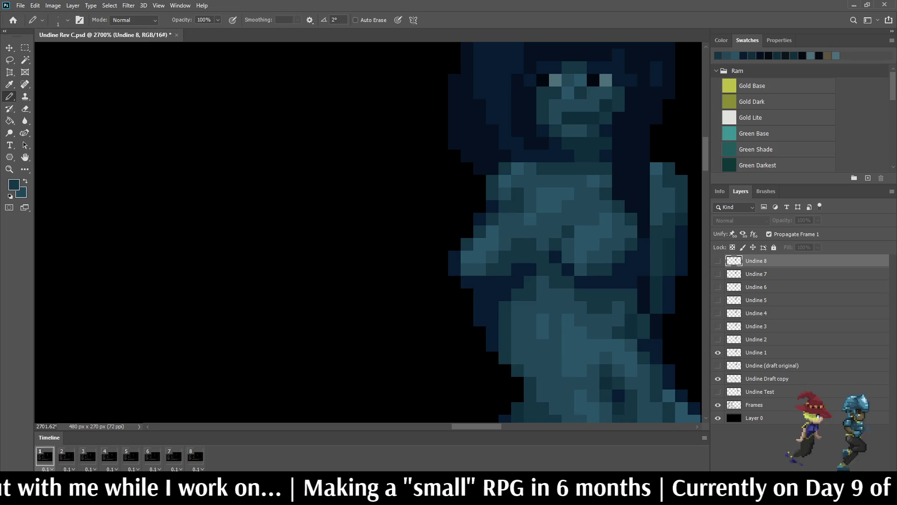
key(Left)
key(Left)
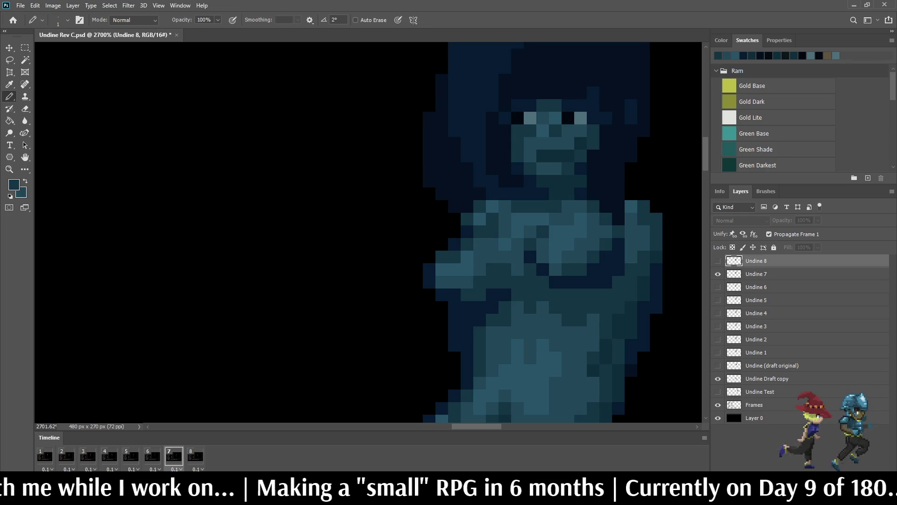
key(Right)
scroll(448, 232, up, 2)
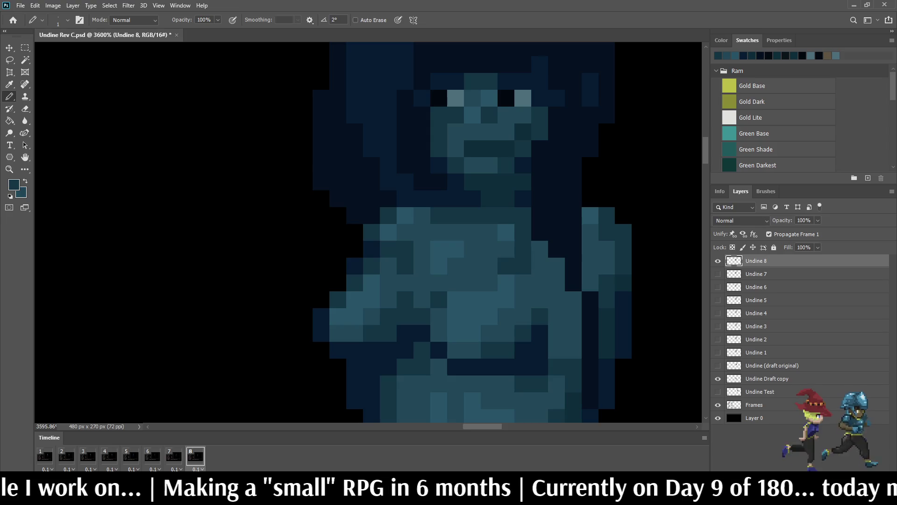
scroll(477, 232, down, 1)
scroll(477, 231, down, 1)
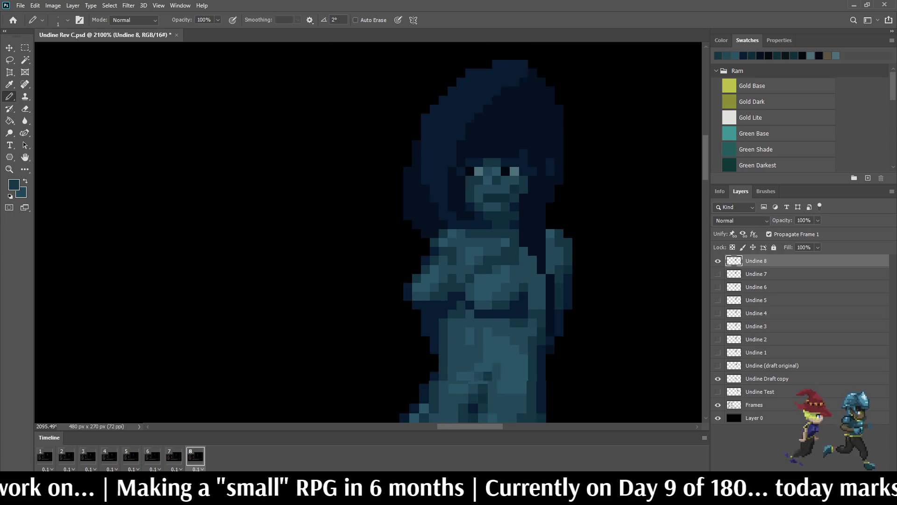
scroll(544, 243, down, 2)
scroll(517, 248, down, 1)
scroll(516, 248, up, 1)
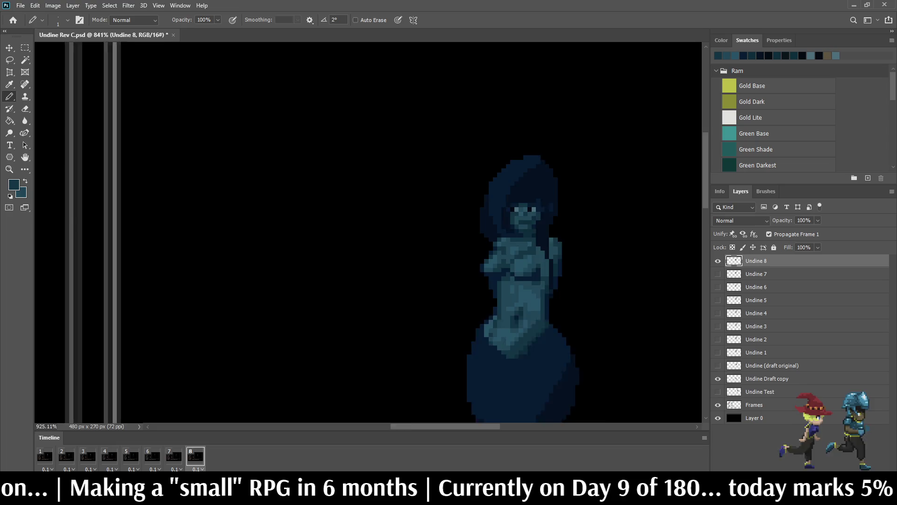
scroll(516, 248, up, 1)
scroll(517, 248, up, 1)
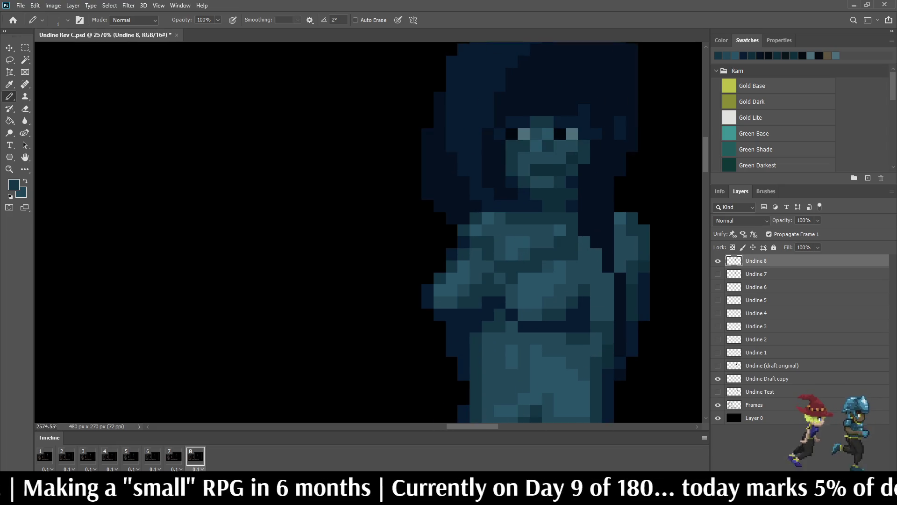
scroll(500, 279, down, 2)
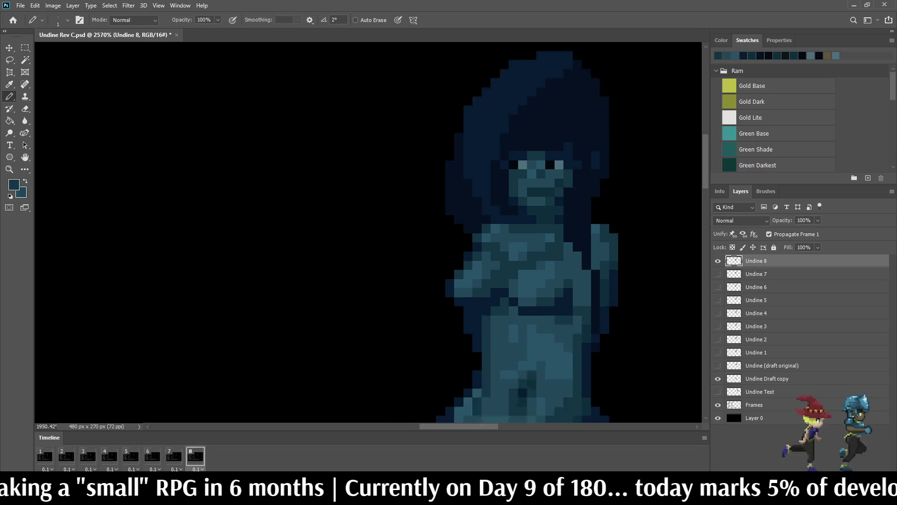
scroll(500, 279, down, 2)
scroll(500, 278, down, 1)
scroll(500, 278, down, 1)
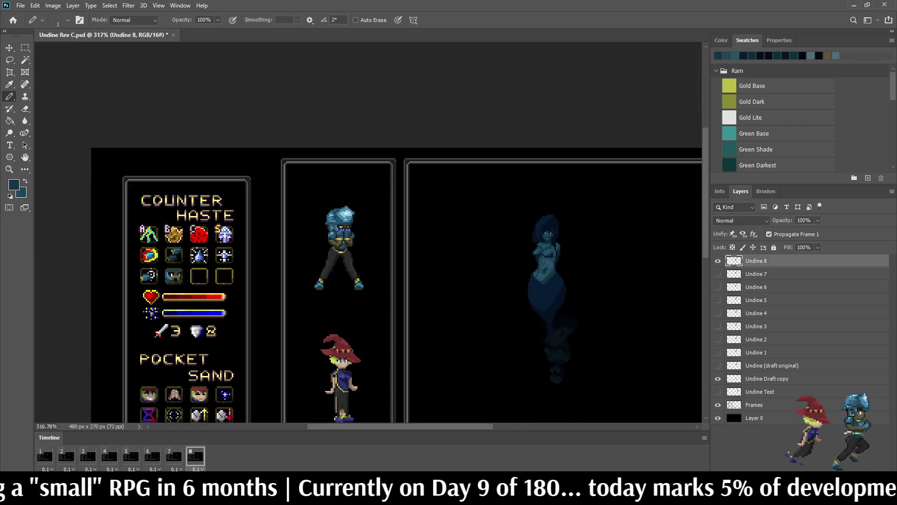
scroll(542, 242, up, 2)
scroll(541, 242, up, 2)
scroll(542, 242, up, 2)
scroll(541, 242, up, 1)
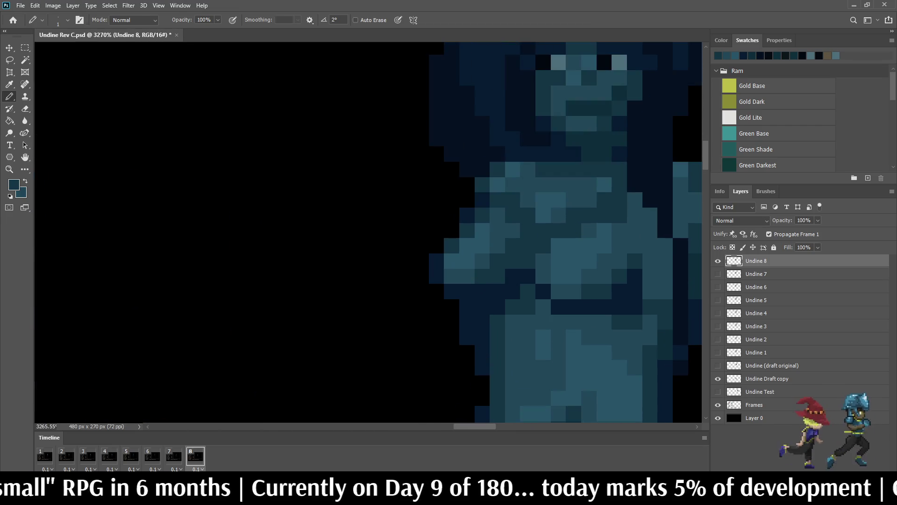
- Sample a teal tone and darken a line of pixels down the right side of Undine 8's torso
key(i)
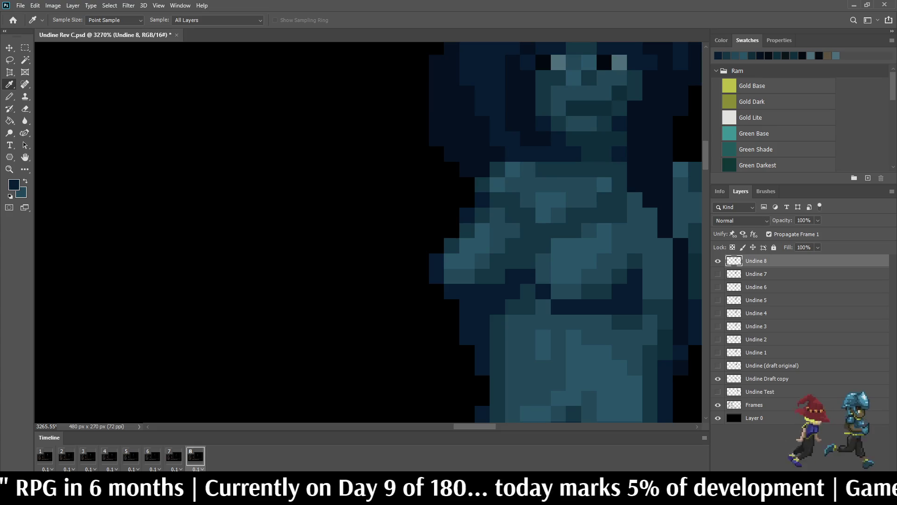
key(b)
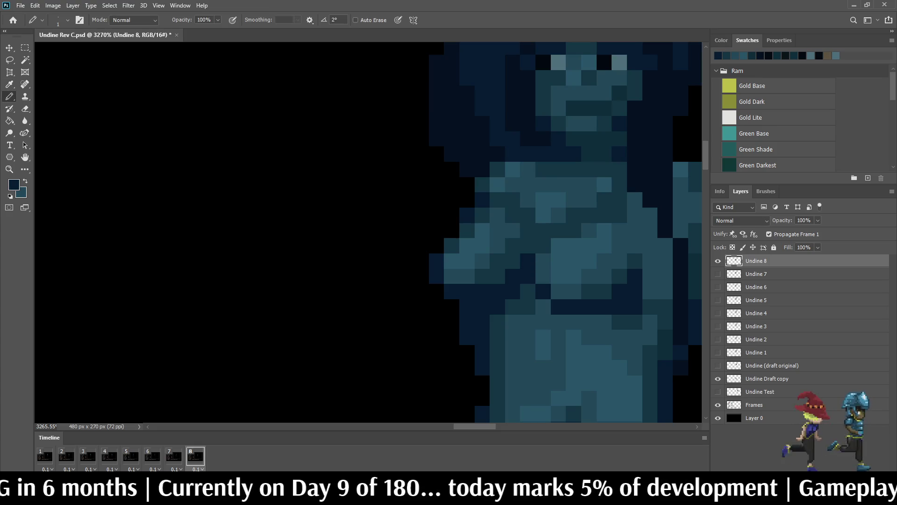
scroll(541, 242, down, 2)
scroll(541, 242, down, 1)
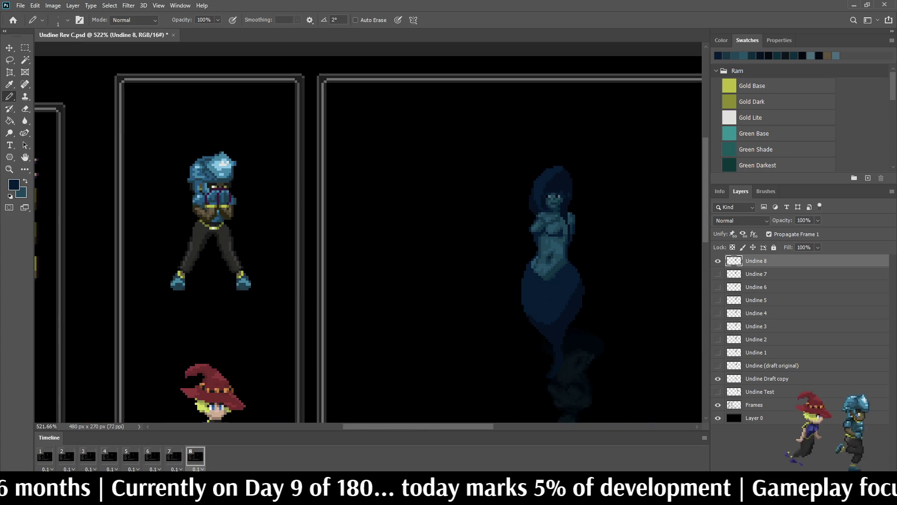
scroll(564, 220, up, 1)
scroll(565, 220, up, 1)
scroll(565, 220, up, 1)
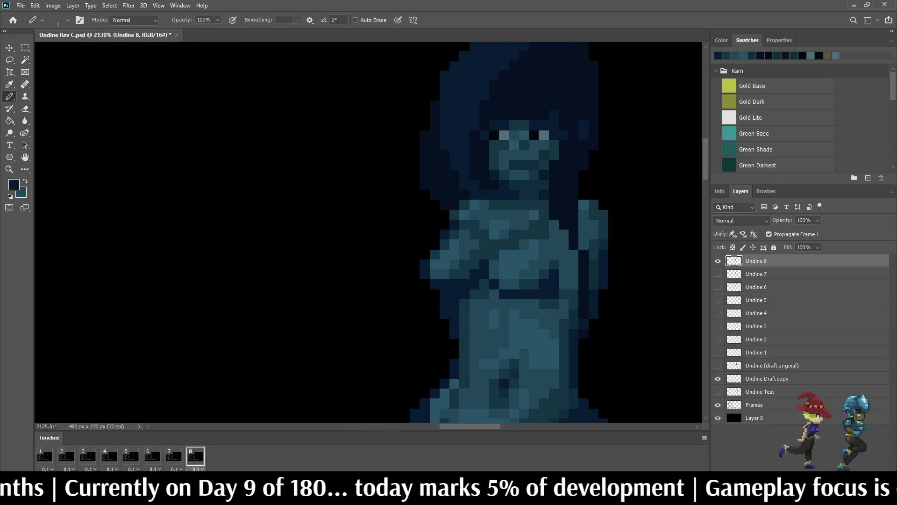
scroll(564, 221, up, 1)
key(i)
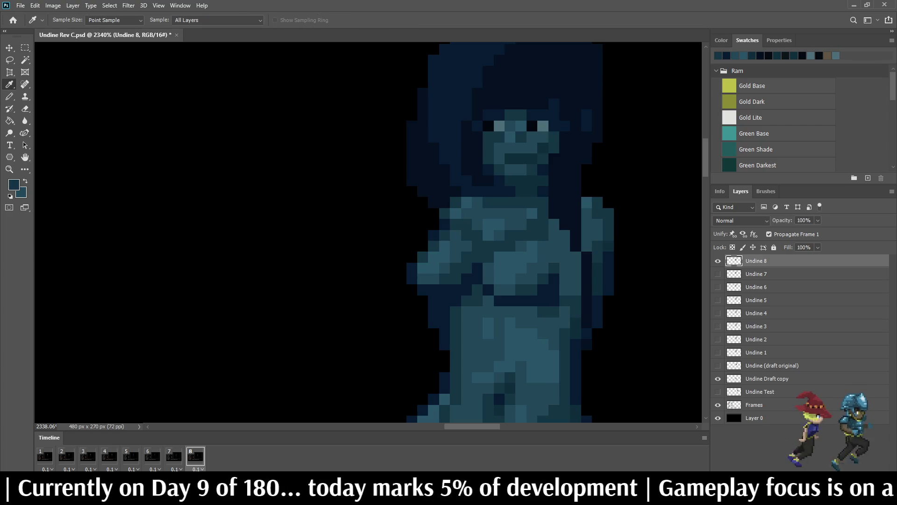
key(b)
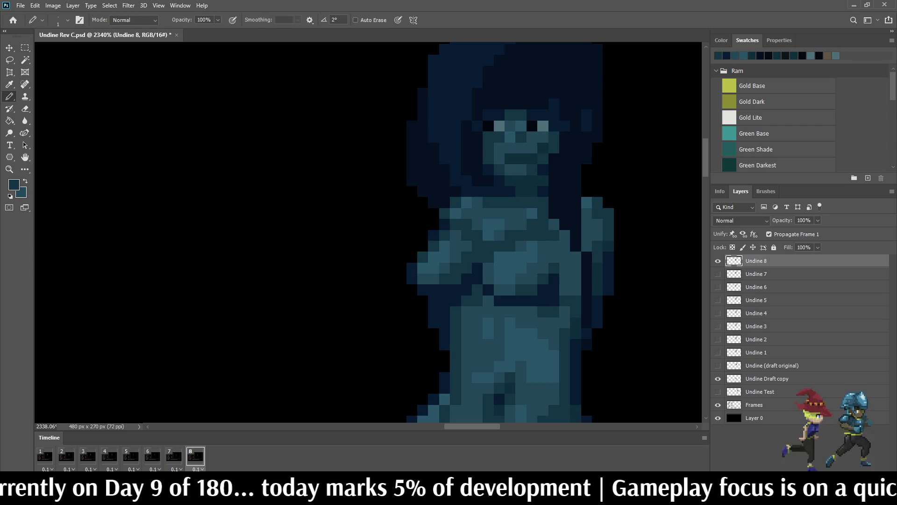
click(554, 224)
mouse_move(554, 246)
mouse_down()
mouse_move(577, 268)
mouse_move(576, 290)
mouse_up()
click(565, 268)
click(565, 279)
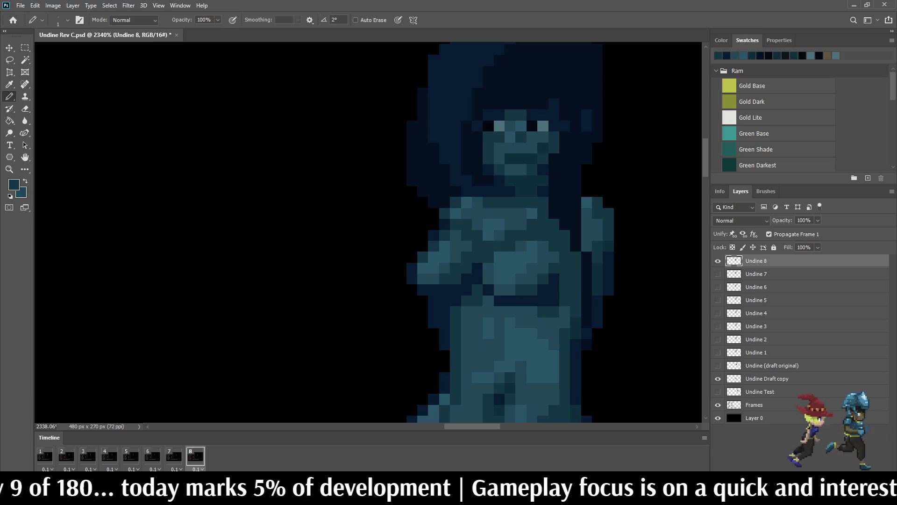
alt+scroll(600, 229, down, 5)
alt+scroll(599, 229, down, 5)
alt+scroll(599, 229, down, 2)
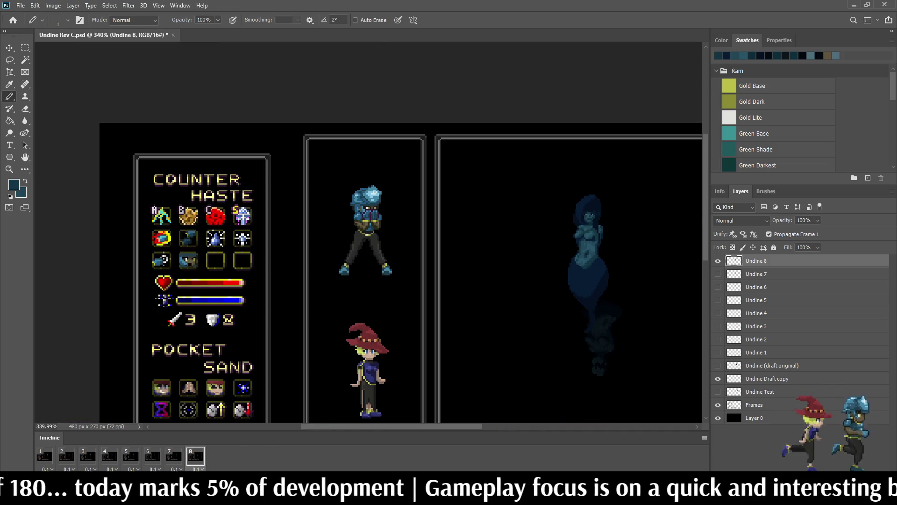
- Check frame 1, return to frame 8, sample a light teal and paint a few chest highlight pixels
click(45, 455)
alt+scroll(627, 242, up, 2)
alt+scroll(626, 242, up, 2)
alt+scroll(626, 243, up, 1)
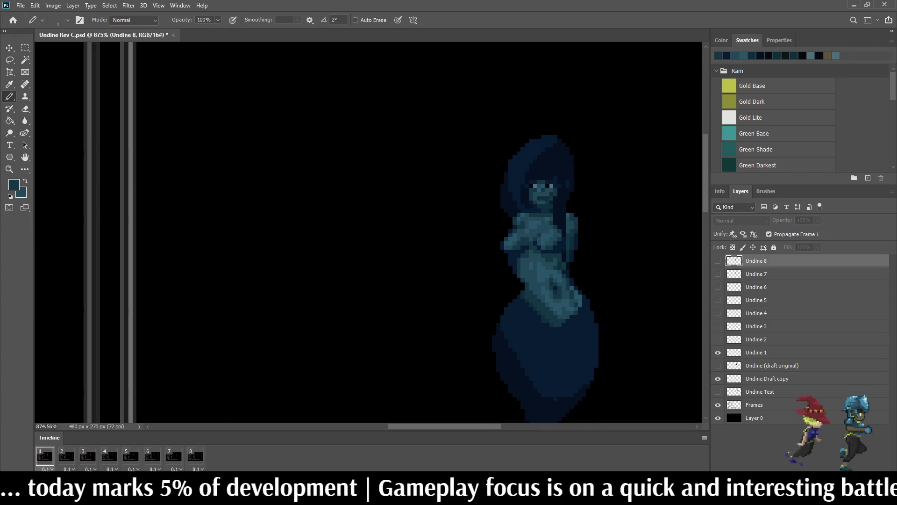
key(Left)
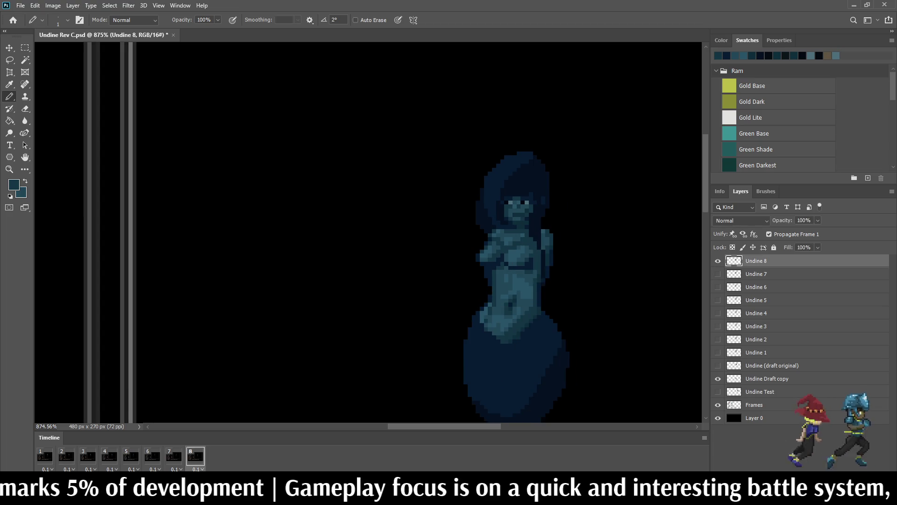
scroll(550, 243, up, 5)
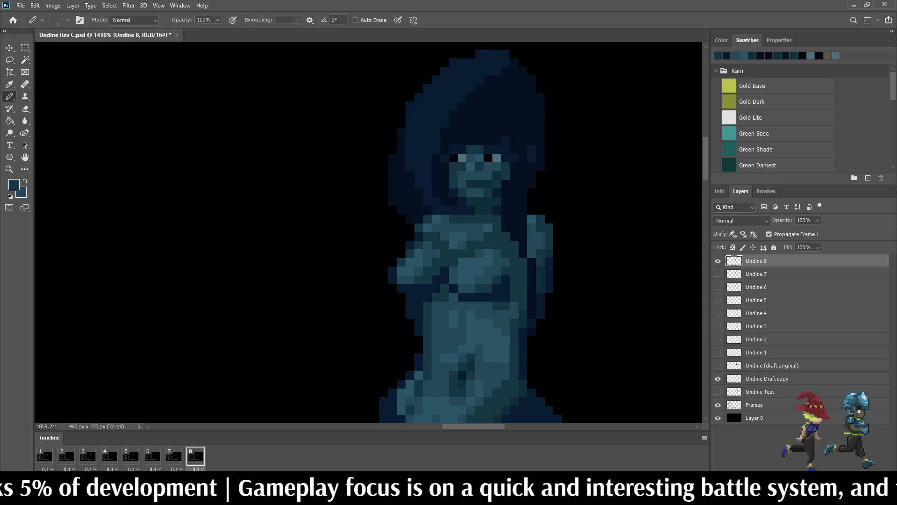
key(i)
key(b)
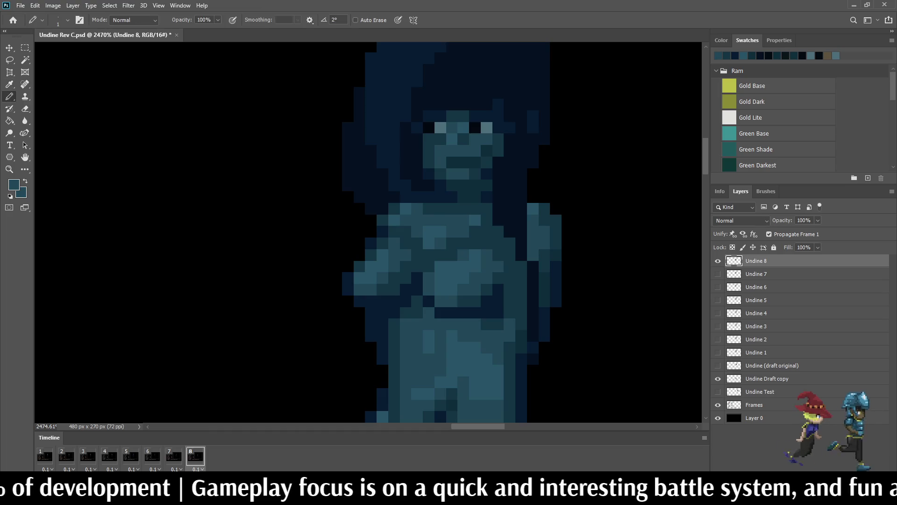
click(497, 255)
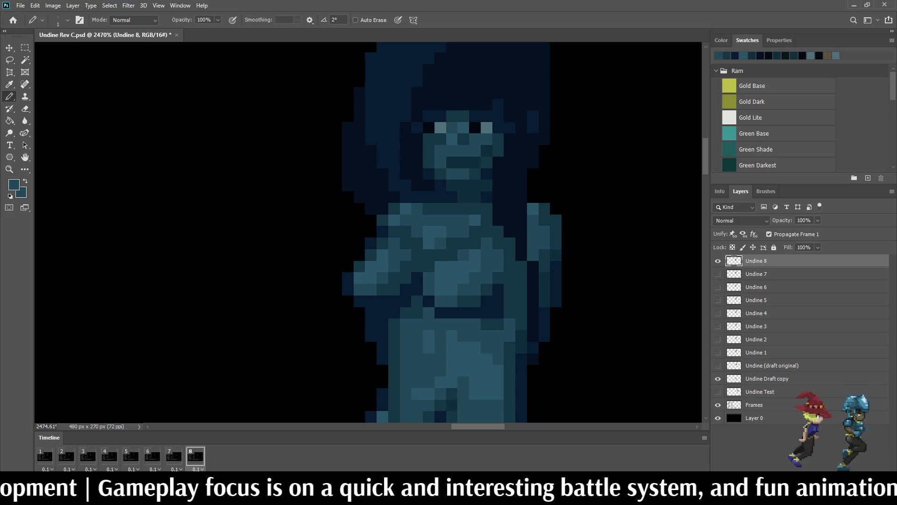
scroll(446, 188, down, 5)
scroll(447, 188, up, 6)
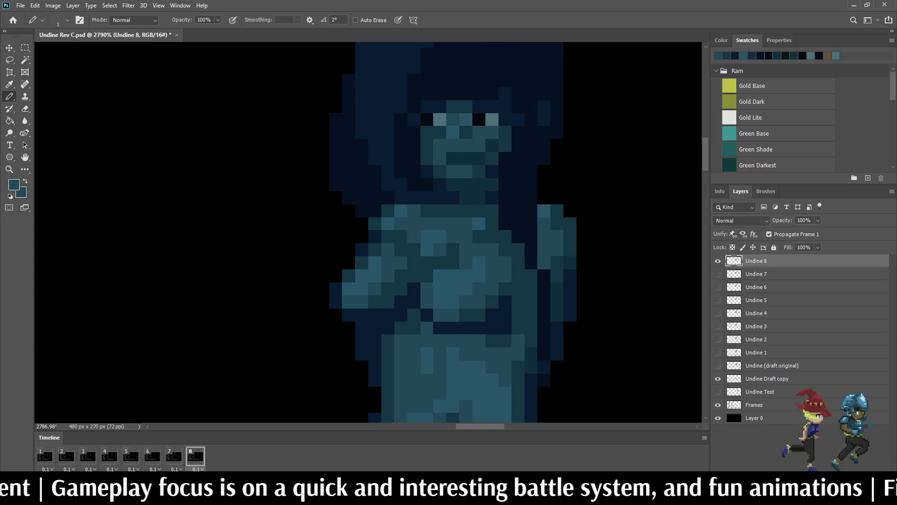
scroll(463, 231, down, 3)
scroll(463, 231, up, 1)
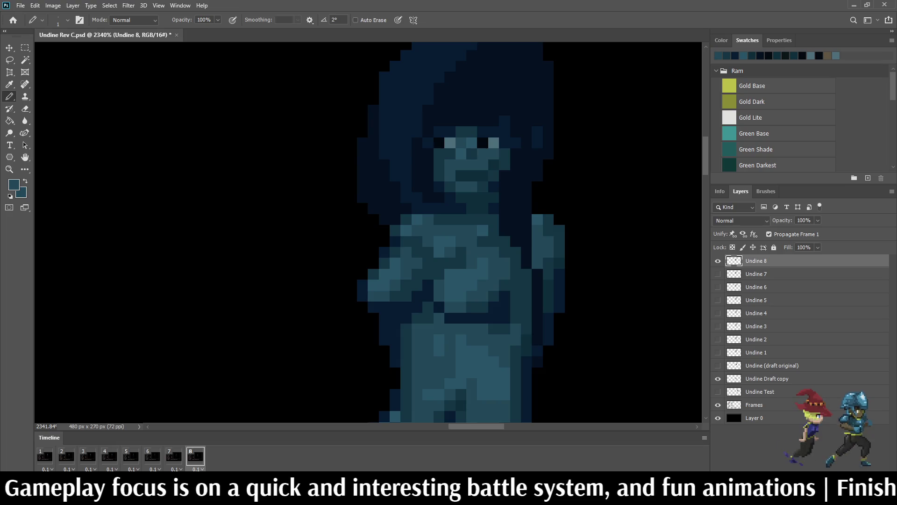
scroll(462, 231, down, 2)
scroll(509, 207, down, 1)
scroll(509, 208, down, 2)
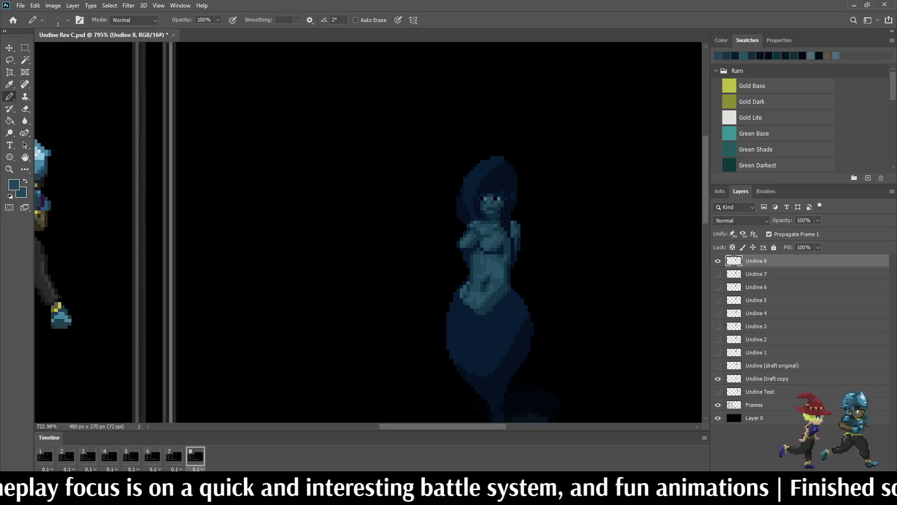
scroll(509, 207, down, 2)
scroll(497, 228, up, 2)
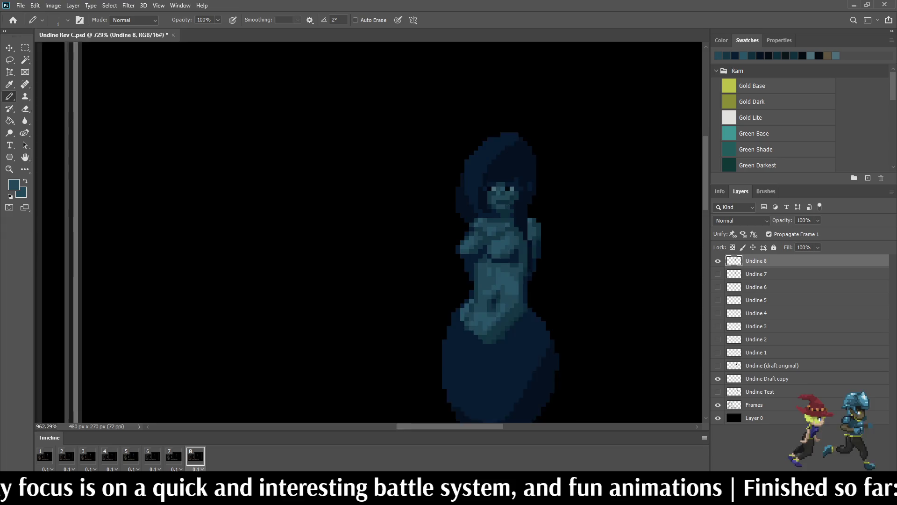
scroll(497, 228, up, 2)
scroll(496, 228, up, 2)
scroll(505, 239, down, 1)
scroll(505, 239, down, 1)
scroll(505, 239, down, 2)
scroll(505, 238, up, 2)
scroll(573, 264, up, 2)
scroll(572, 264, up, 2)
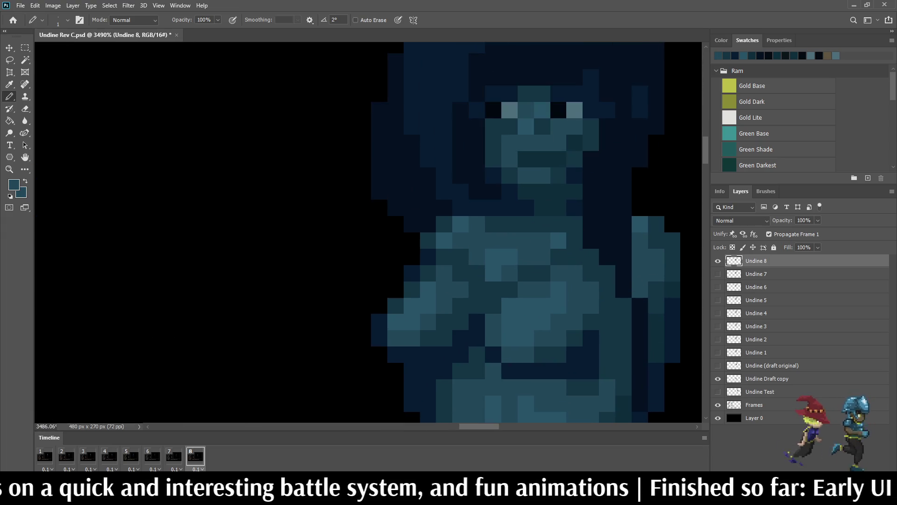
drag(526, 274, 543, 273)
click(559, 256)
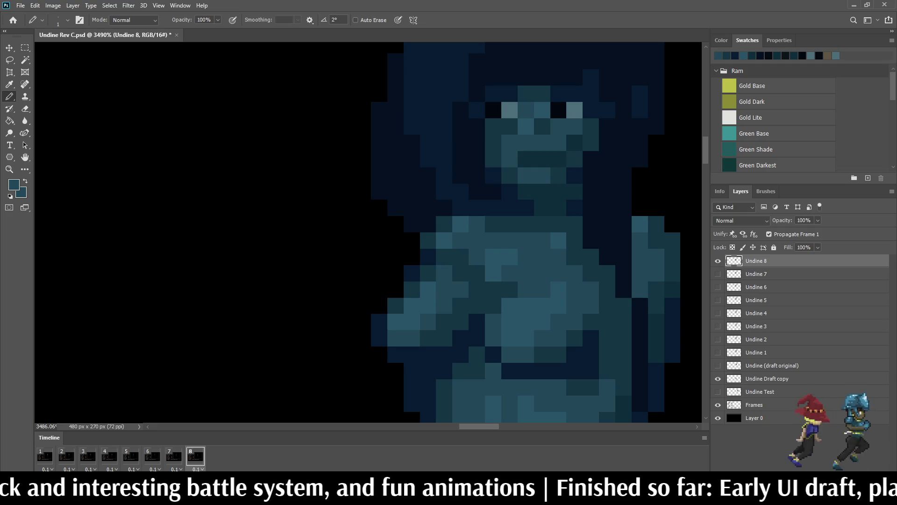
scroll(449, 232, down, 5)
scroll(449, 232, down, 2)
scroll(448, 232, down, 1)
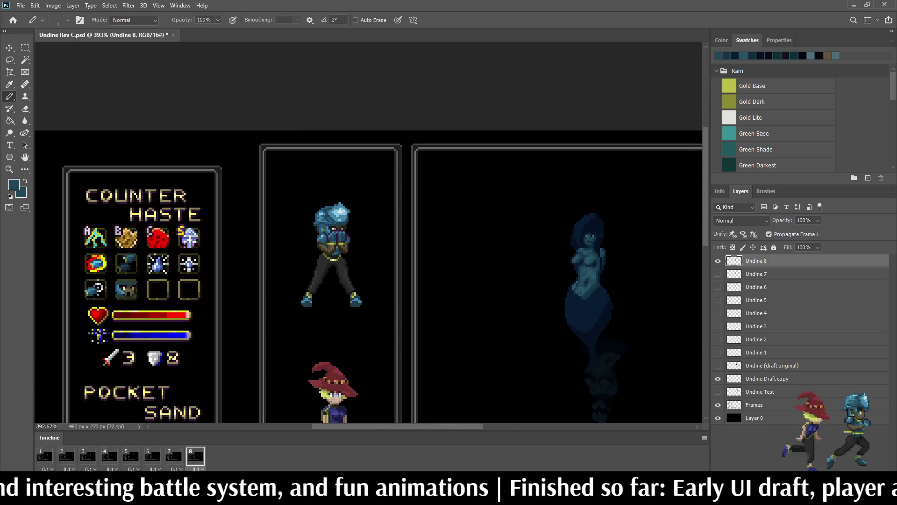
scroll(442, 141, up, 2)
scroll(442, 140, up, 1)
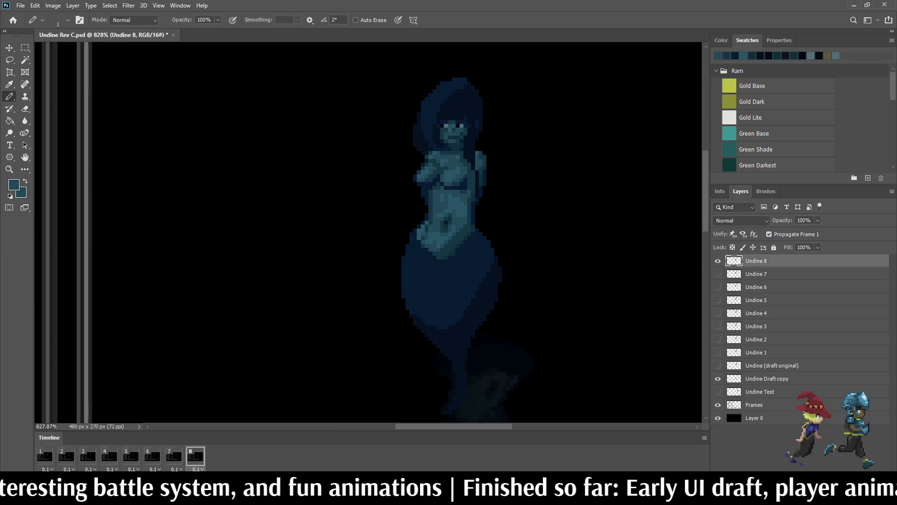
scroll(441, 140, down, 1)
scroll(441, 140, down, 1)
key(space)
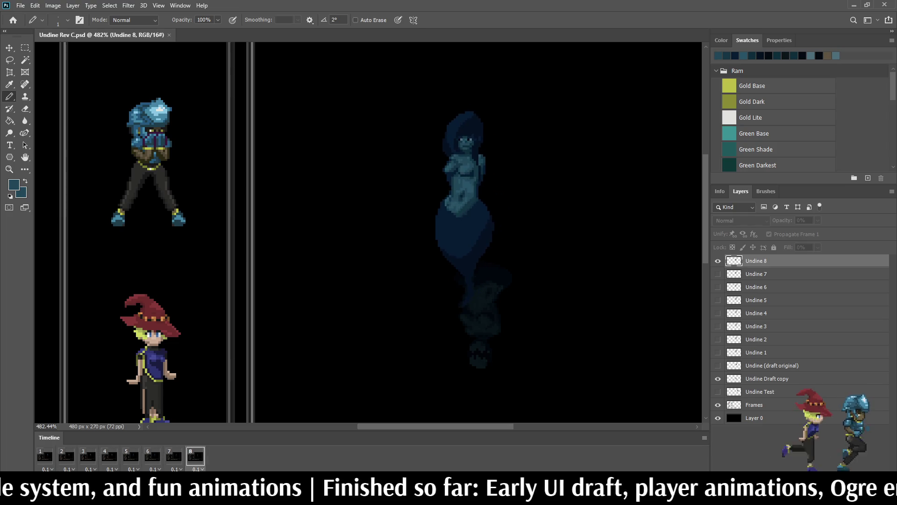
key(space)
key(space)
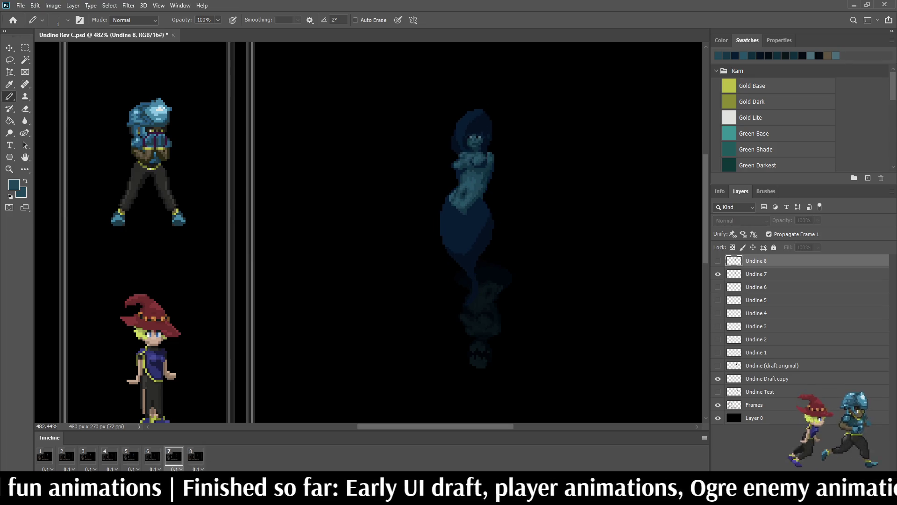
key(Right)
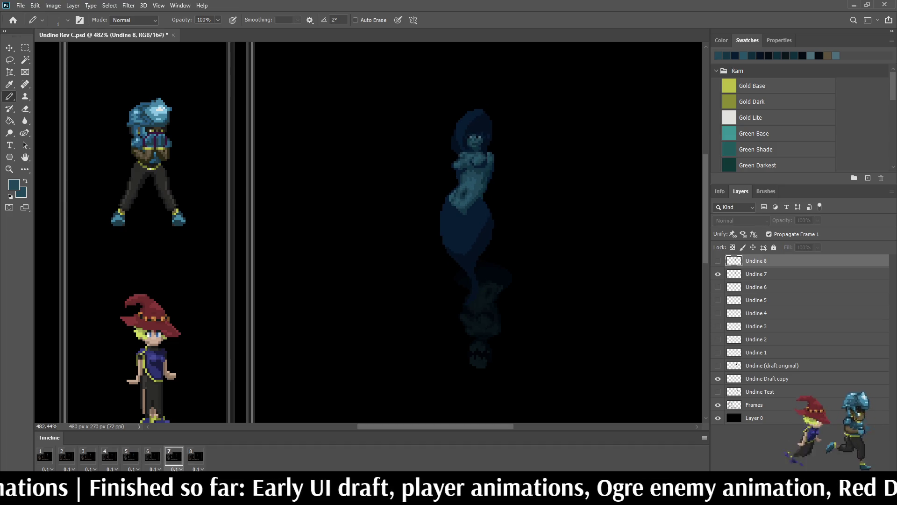
key(Right)
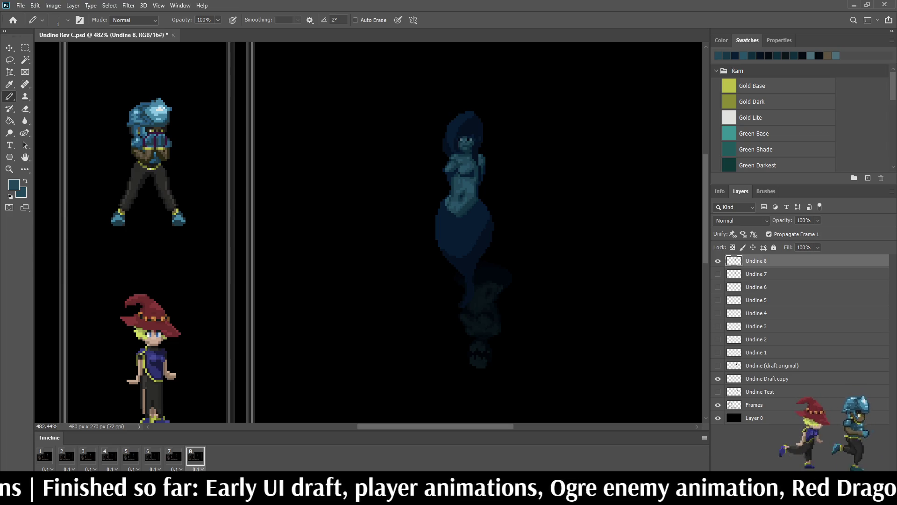
key(space)
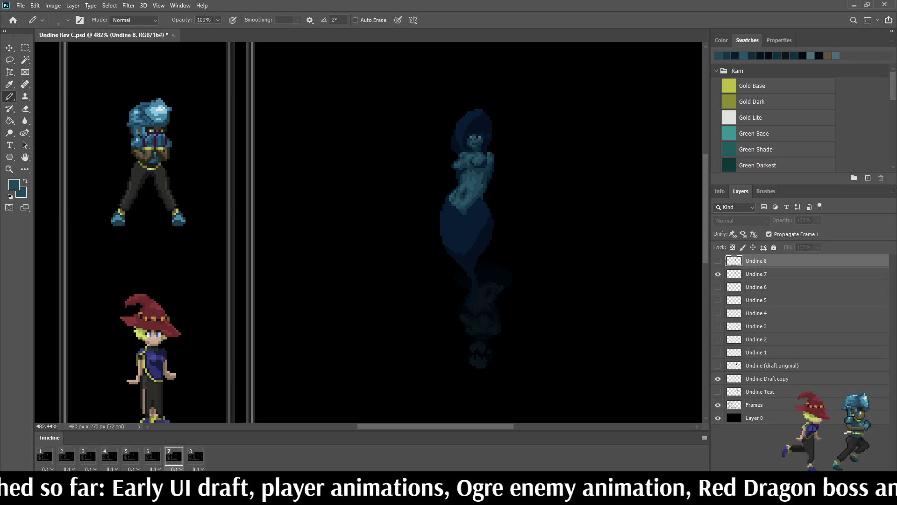
key(Right)
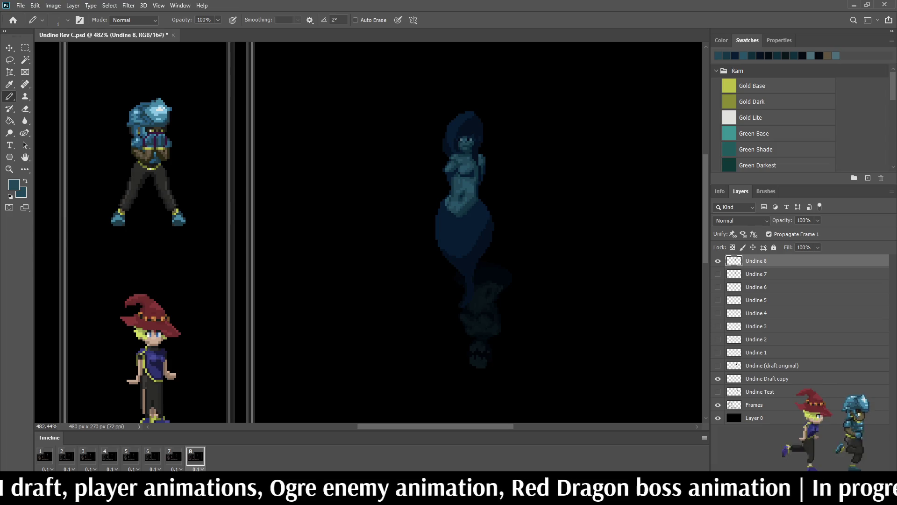
scroll(473, 147, up, 3)
scroll(473, 147, up, 3)
scroll(474, 148, up, 3)
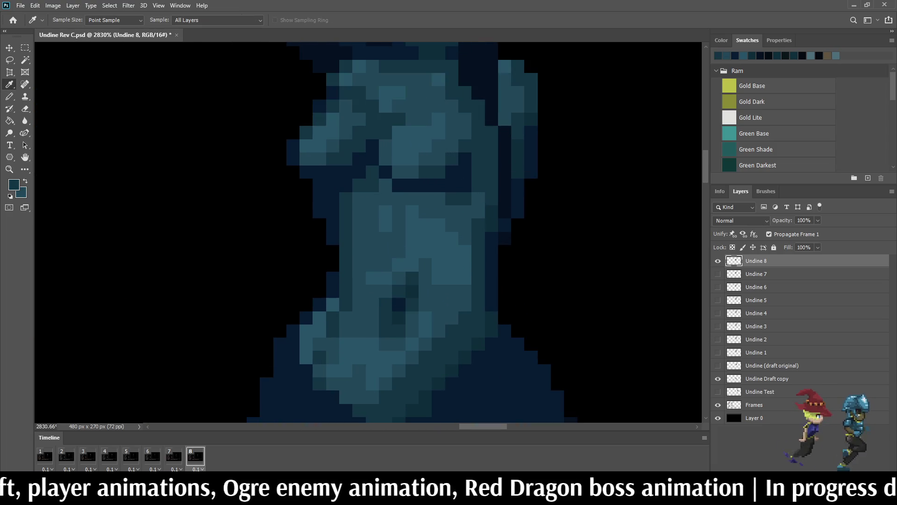
- Darken two pixels in frame 8's chest shading and sample another tone for further touch-ups
key(b)
drag(426, 198, 440, 198)
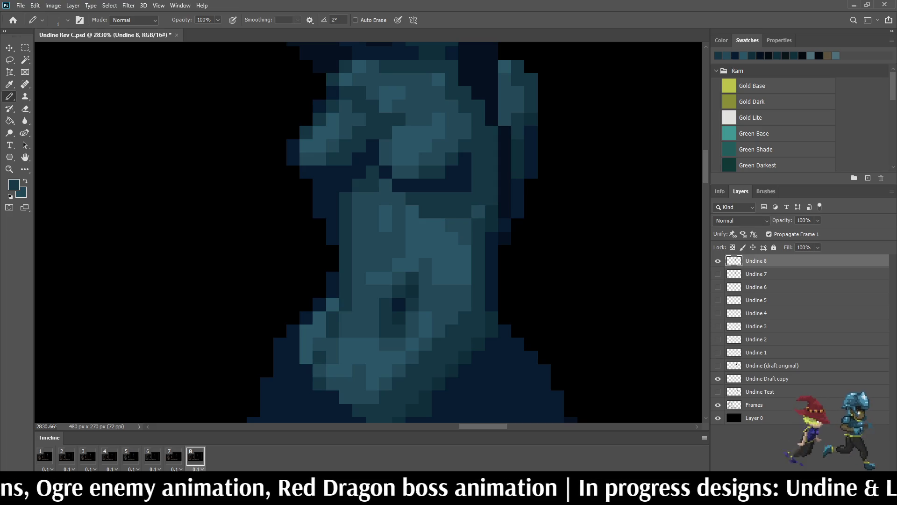
key(i)
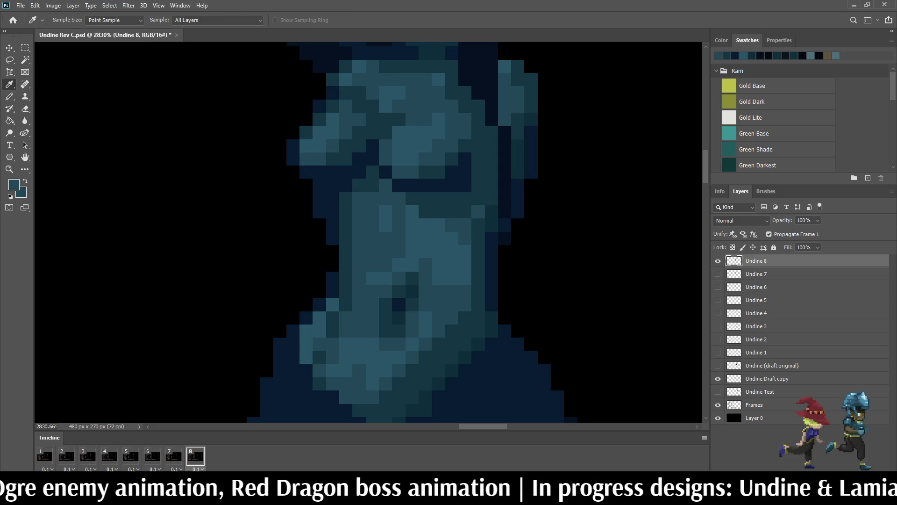
key(b)
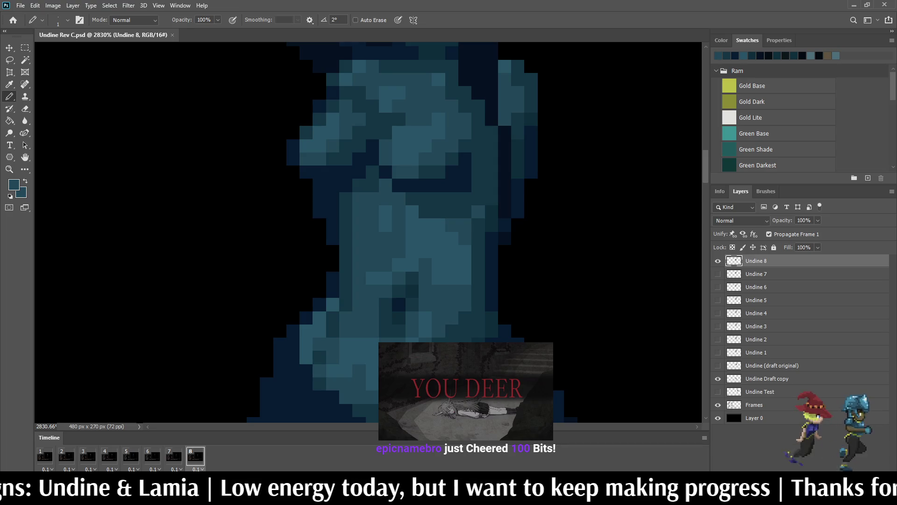
scroll(369, 231, down, 10)
scroll(368, 232, up, 3)
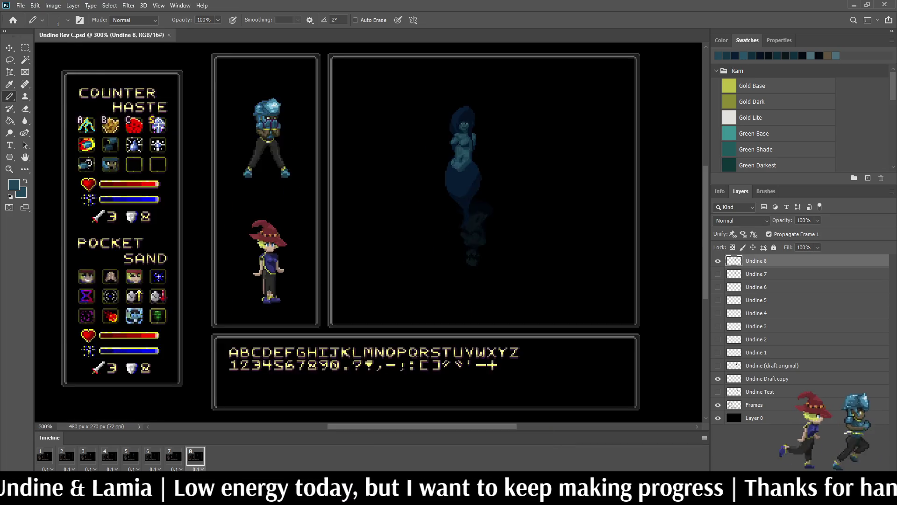
scroll(368, 225, up, 1)
- Play the Undine animation preview within the game UI mockup
key(space)
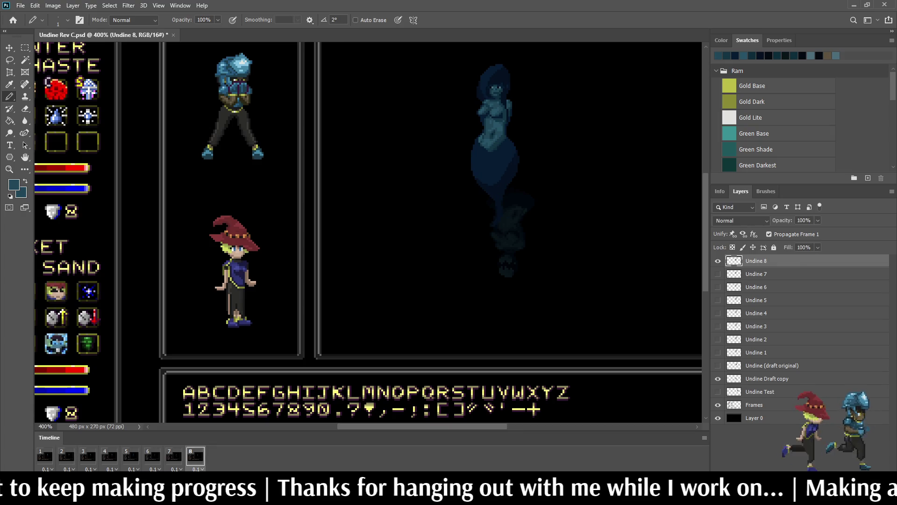
scroll(541, 103, up, 3)
scroll(455, 211, up, 2)
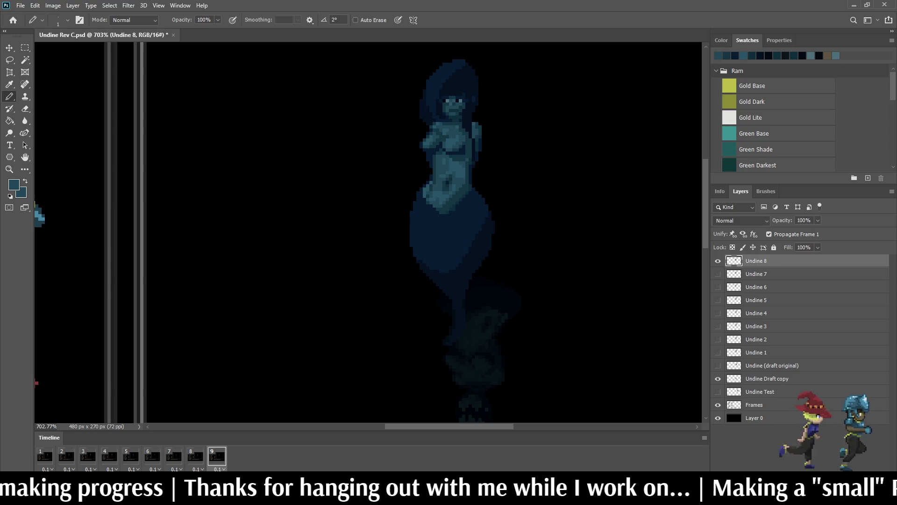
- Hide Undine 8, duplicate Undine 2 to the top of the stack and rename the copy Undine 9
click(717, 260)
click(756, 339)
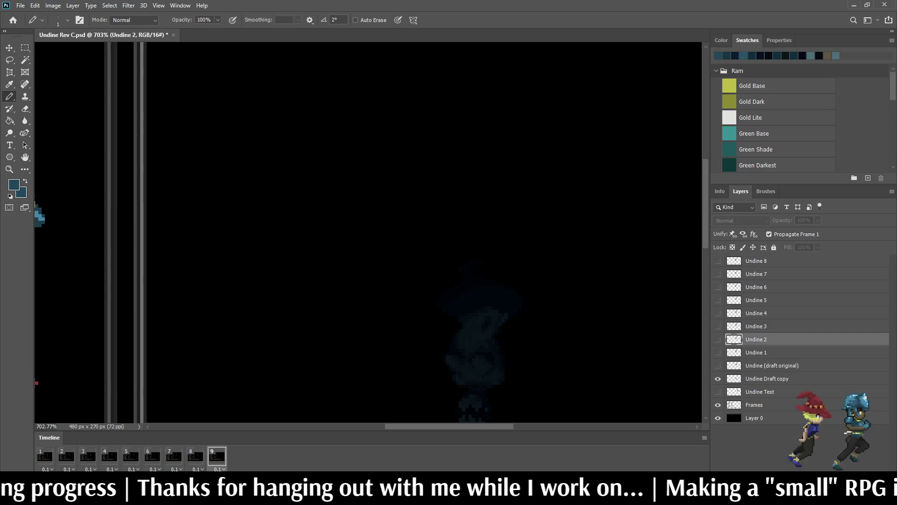
key(ctrl+j)
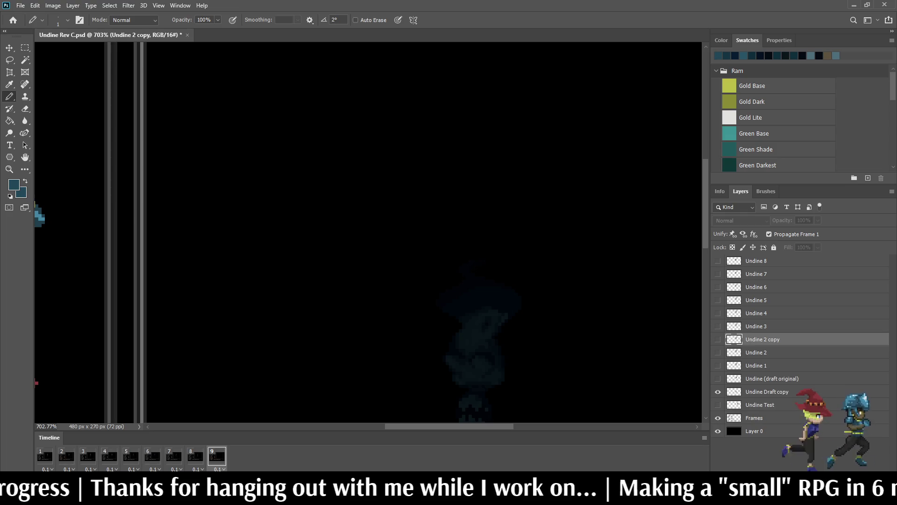
click(717, 338)
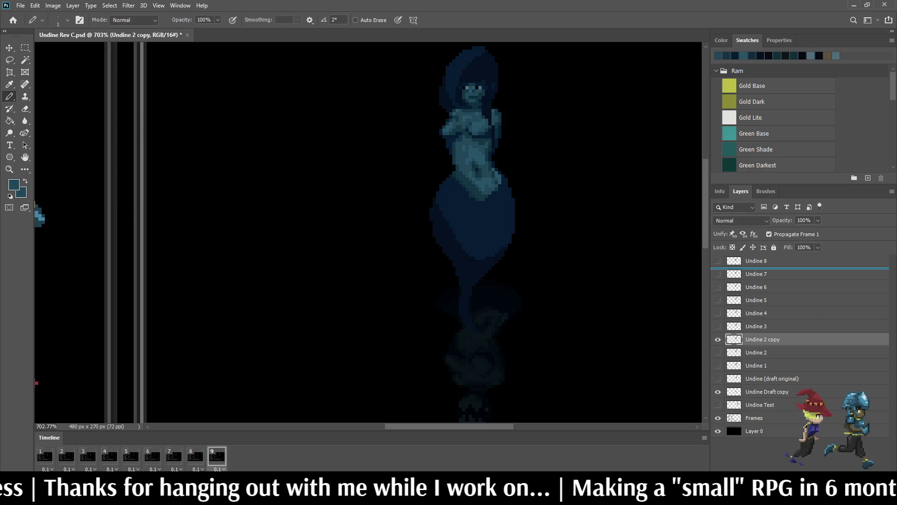
drag(763, 339, 763, 256)
double_click(762, 261)
key(End)
key(BackSpace)
key(BackSpace)
key(BackSpace)
key(BackSpace)
key(BackSpace)
key(BackSpace)
text(9)
key(Return)
- Nudge the Undine 9 figure one pixel left and down, flipping against frame 8 to compare
key(Left)
key(Right)
key(Left)
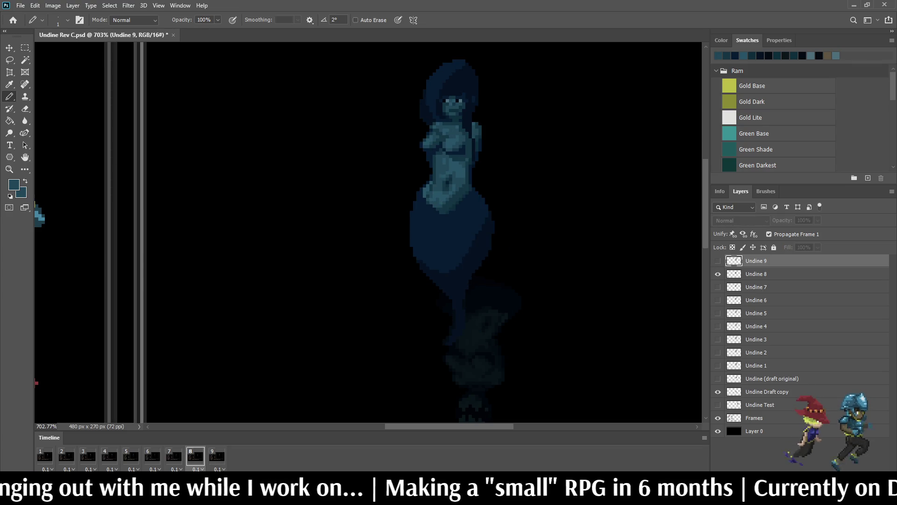
key(Right)
key(Left)
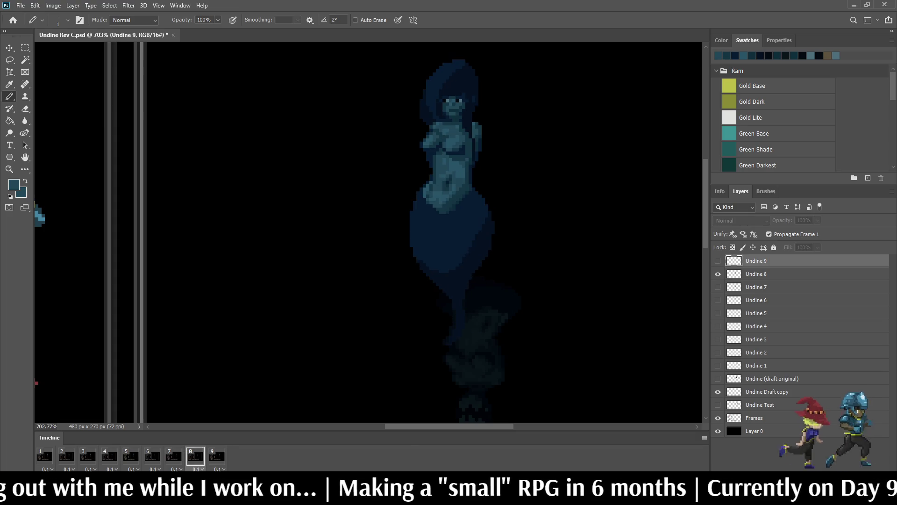
key(Right)
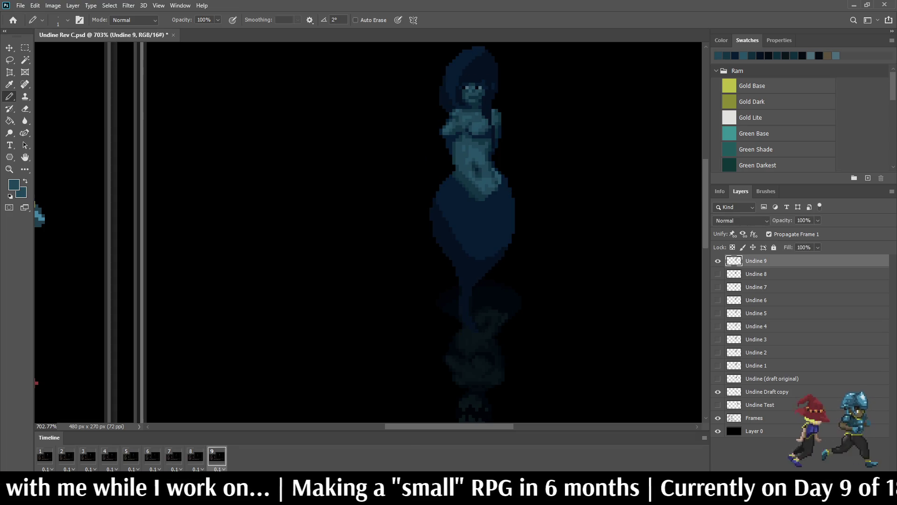
key(ctrl+t)
key(Down)
key(Down)
key(Down)
key(Left)
key(Left)
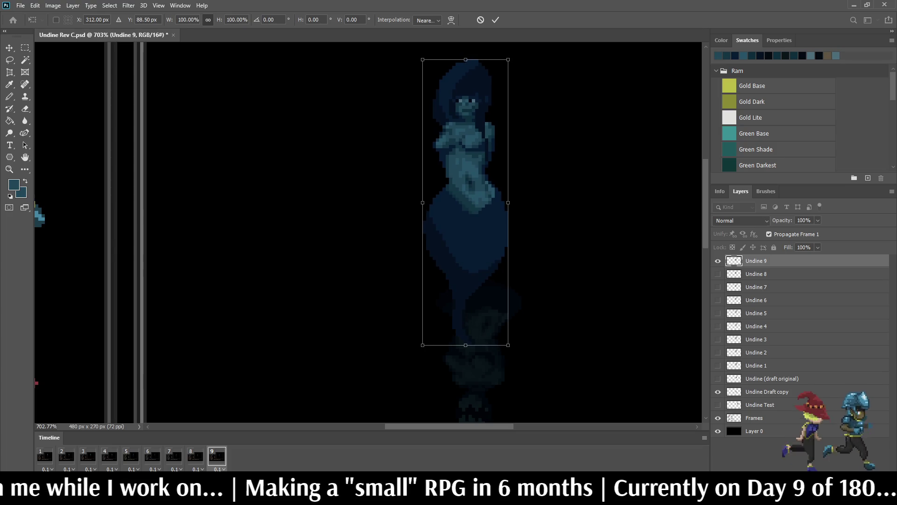
key(Return)
key(b)
key(Left)
key(Right)
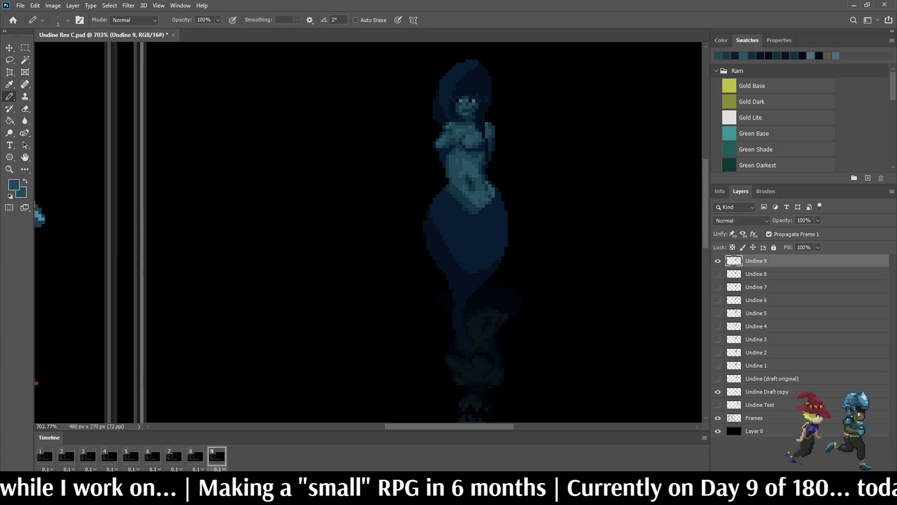
key(Left)
key(Right)
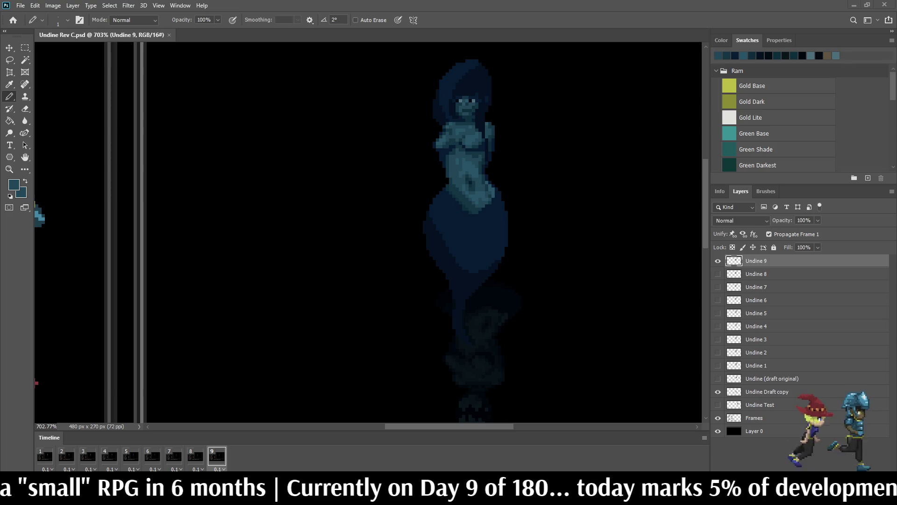
key(space)
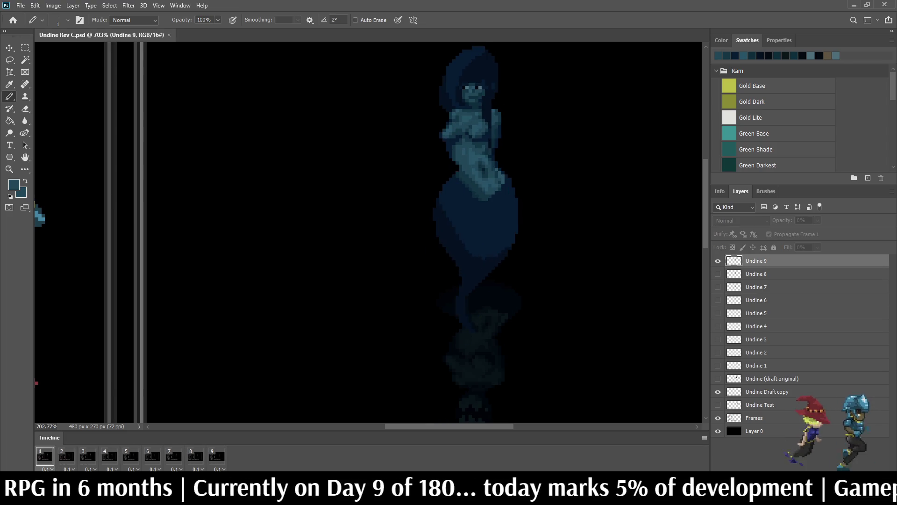
scroll(582, 129, down, 5)
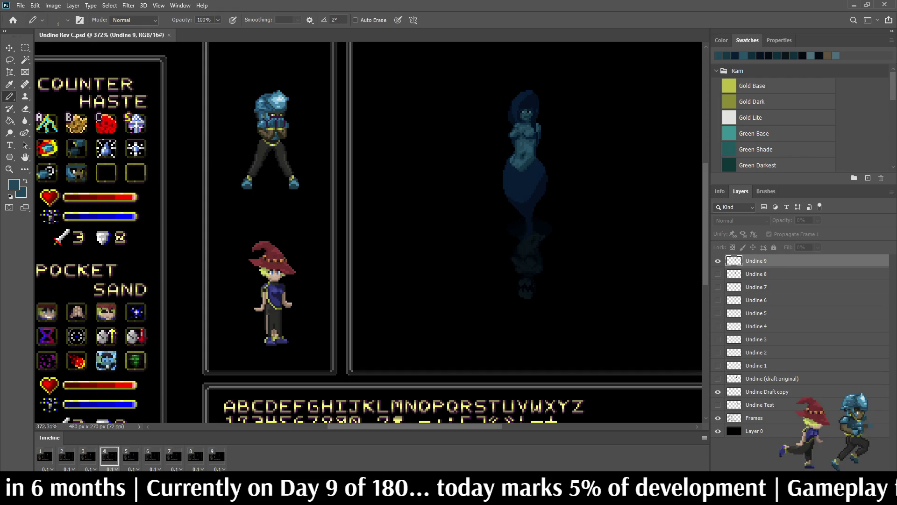
scroll(320, 190, down, 3)
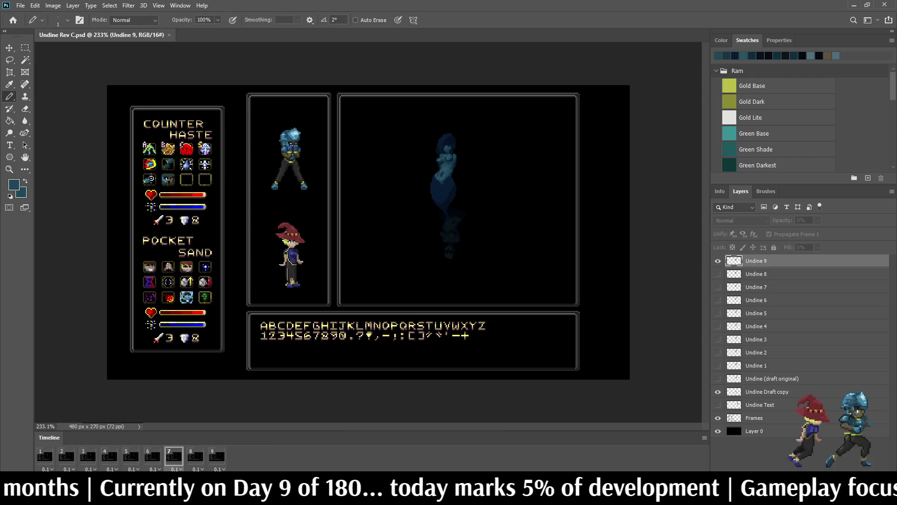
scroll(400, 198, up, 1)
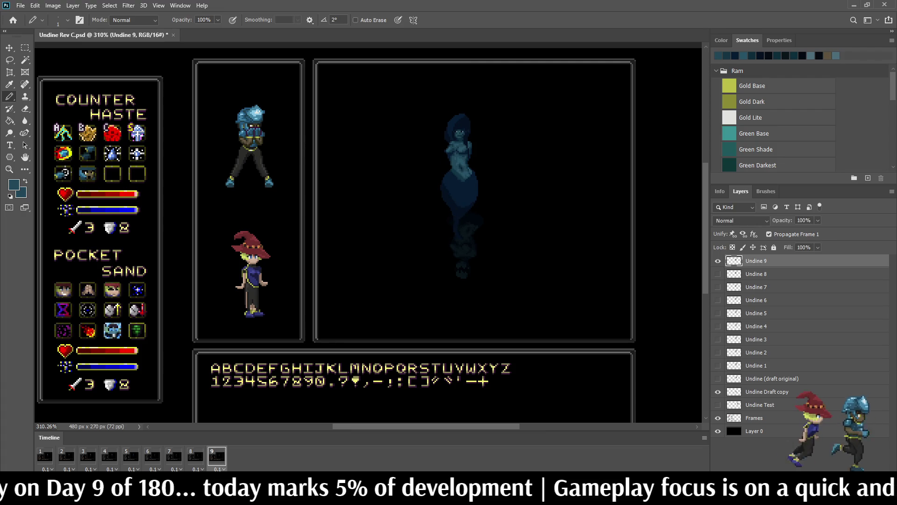
- Lasso an outline around Undine 9's chest and arms
key(l)
scroll(449, 155, up, 3)
scroll(448, 154, up, 2)
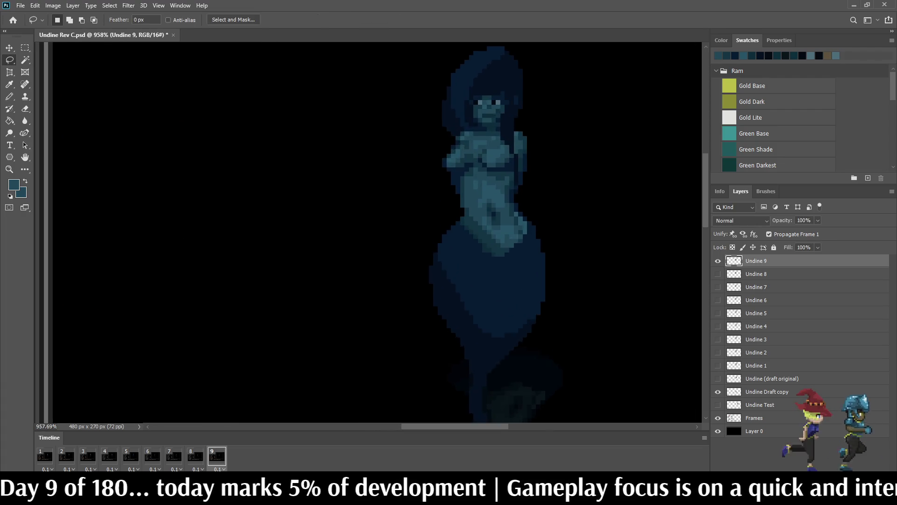
scroll(444, 143, up, 3)
scroll(444, 143, up, 2)
mouse_move(435, 176)
mouse_down()
mouse_move(478, 139)
mouse_move(548, 142)
mouse_up()
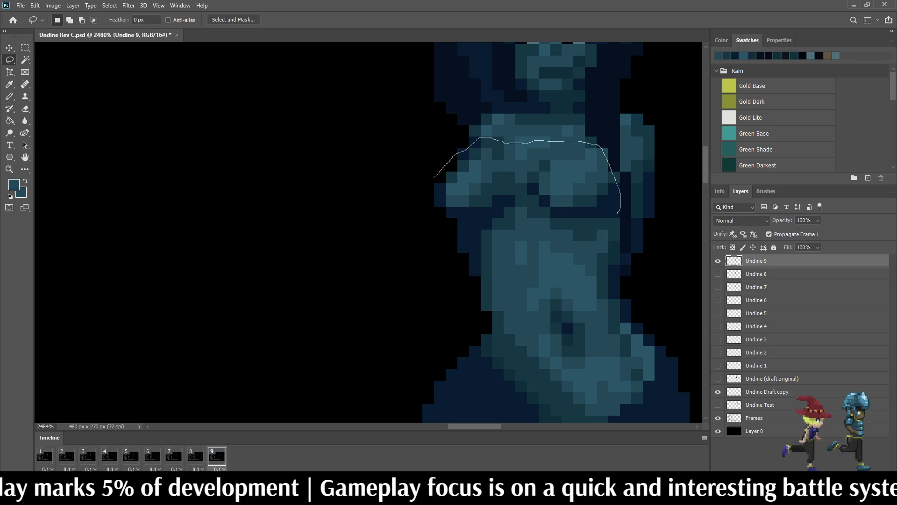
drag(601, 215, 535, 203)
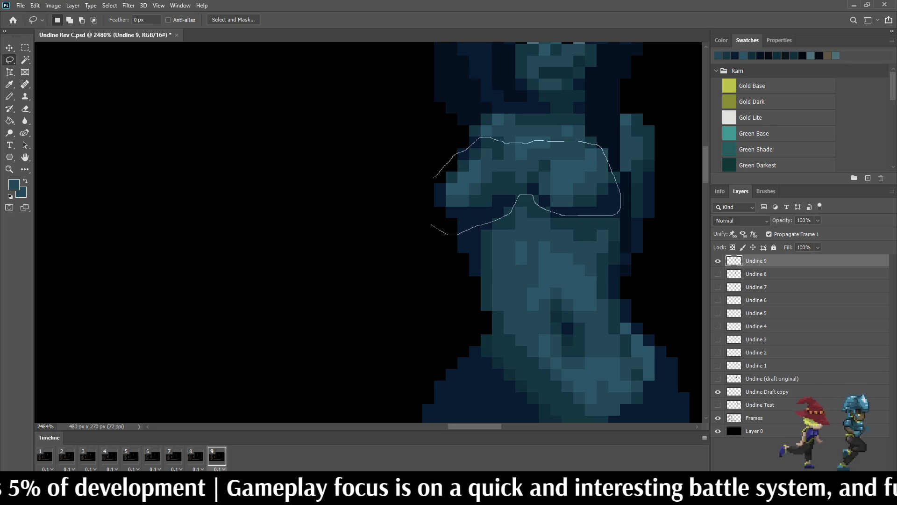
drag(512, 211, 423, 174)
- Stretch the selected chest area wider to the left, lower it slightly and apply
key(ctrl+t)
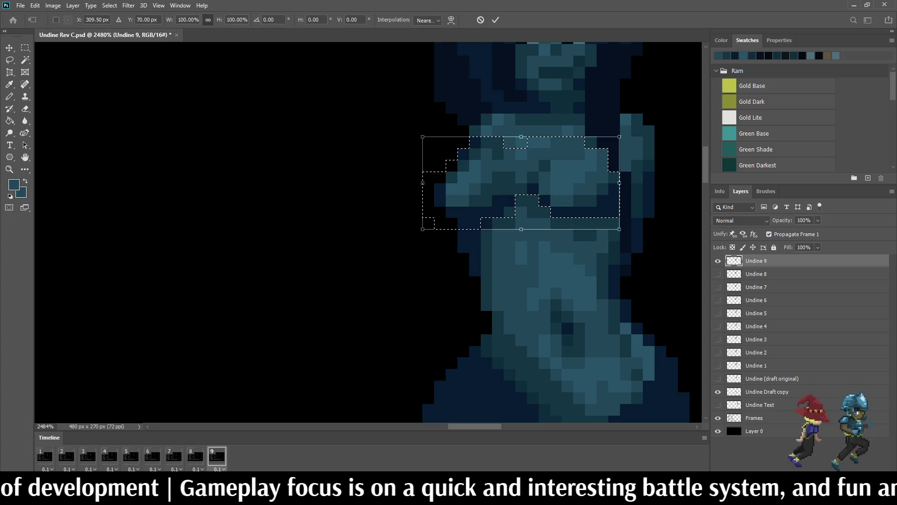
drag(417, 179, 404, 179)
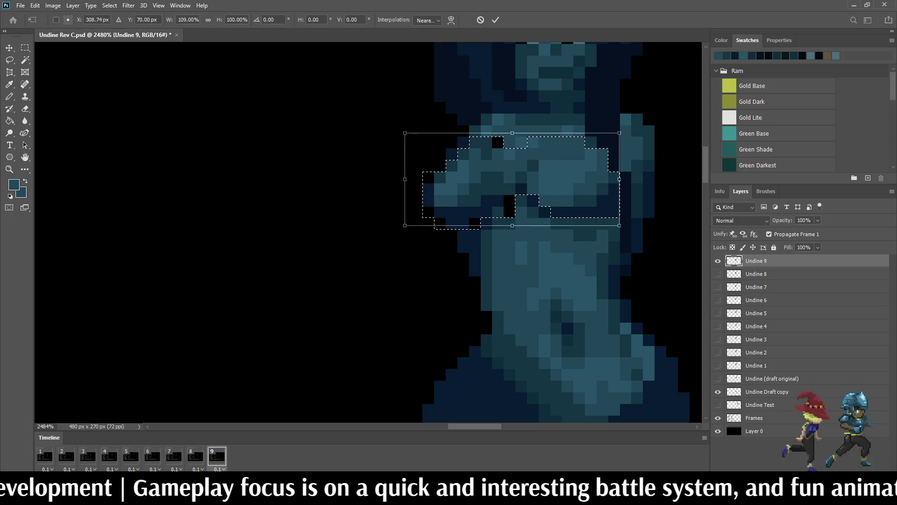
click(207, 20)
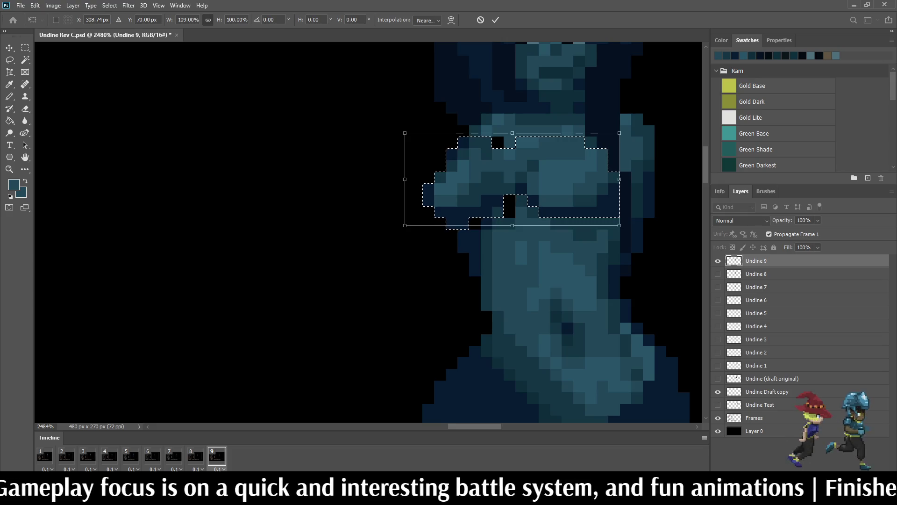
drag(512, 179, 512, 188)
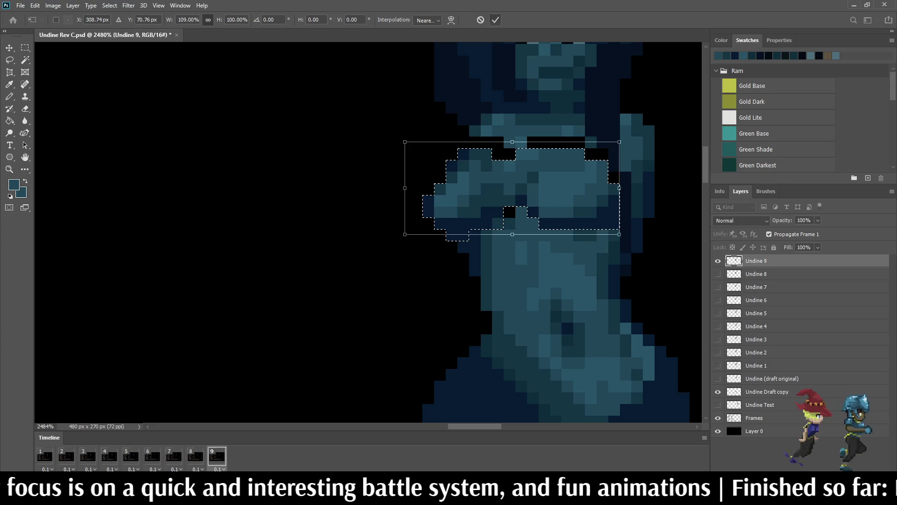
key(Return)
key(ctrl+d)
scroll(519, 105, down, 3)
scroll(421, 211, down, 3)
scroll(421, 210, down, 2)
scroll(421, 210, up, 2)
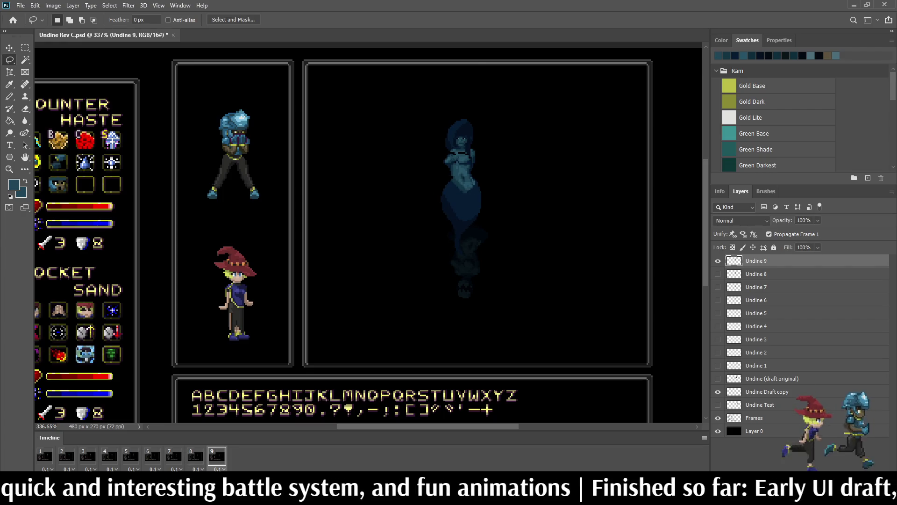
key(space)
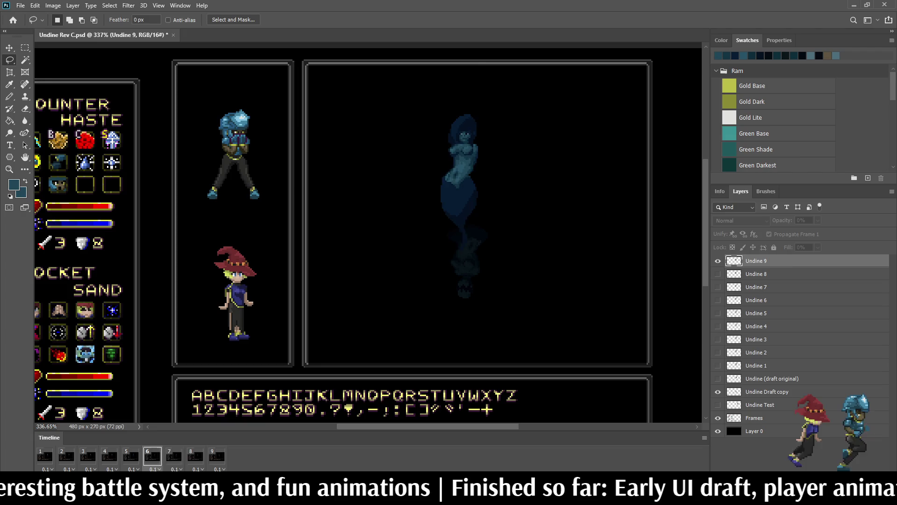
key(space)
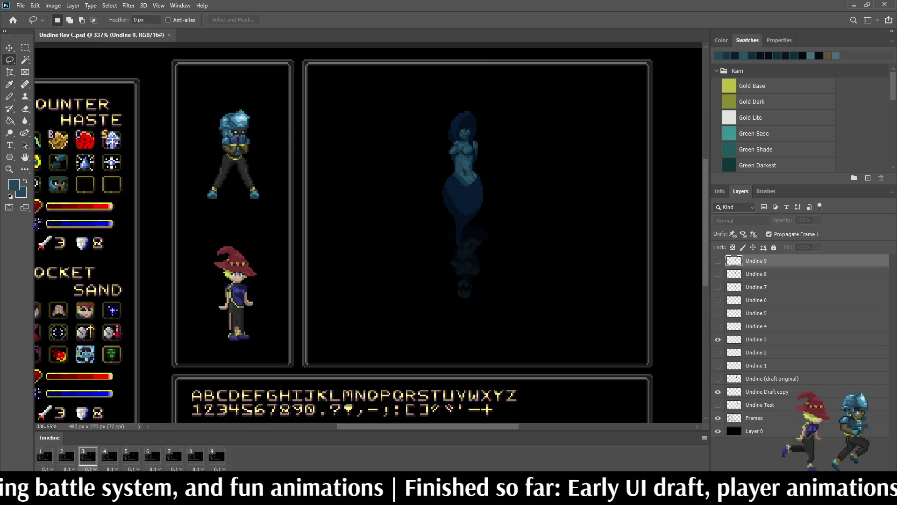
key(space)
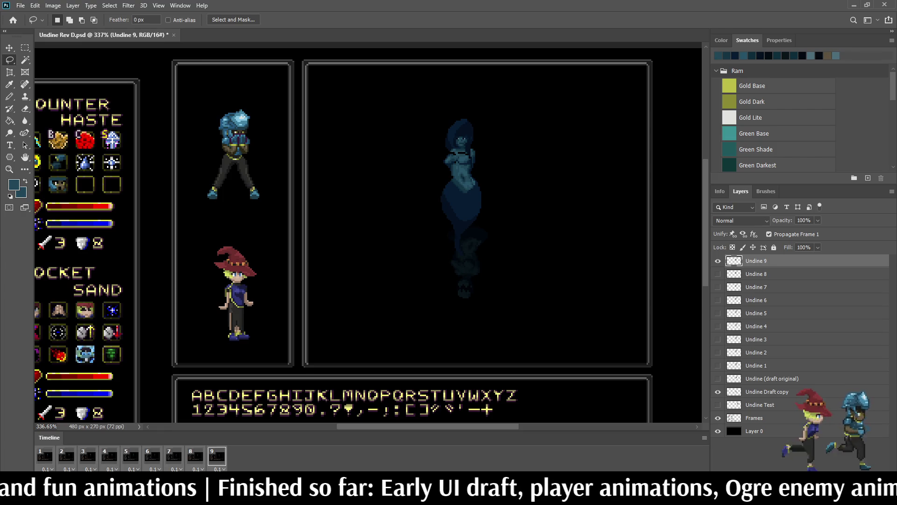
key(space)
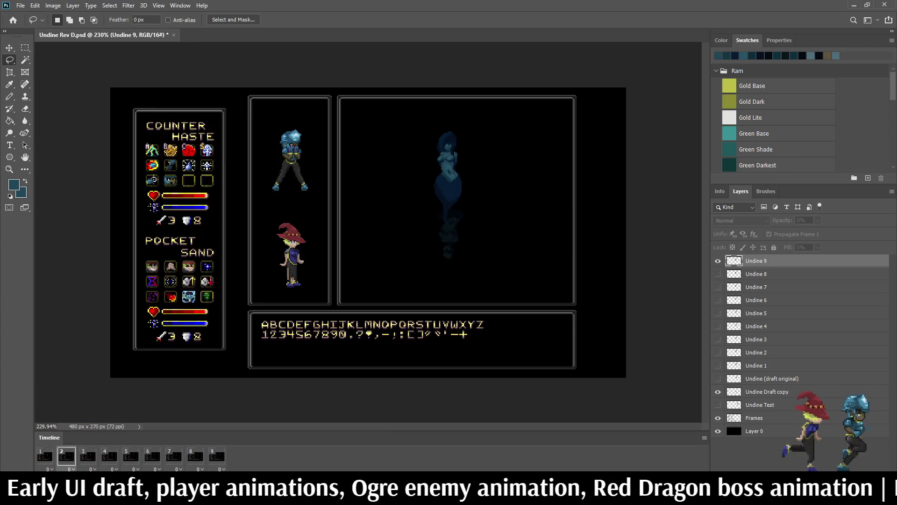
scroll(496, 127, up, 2)
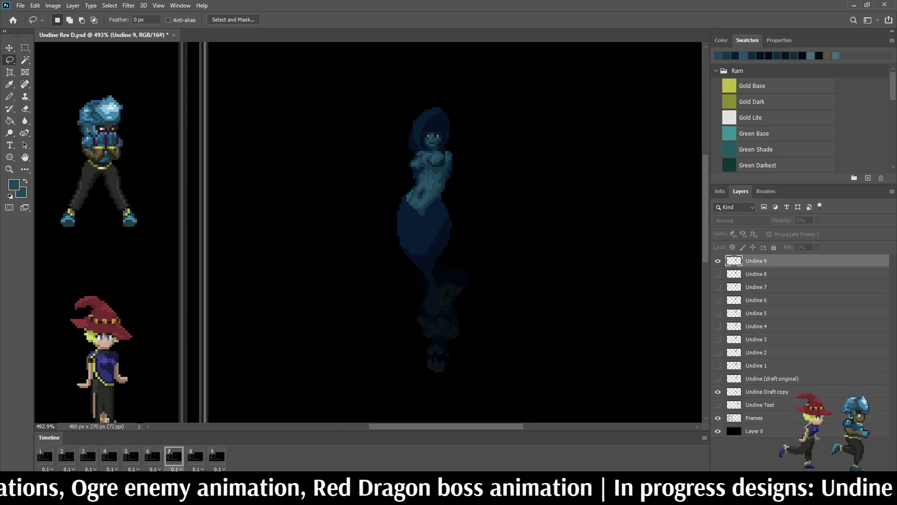
key(space)
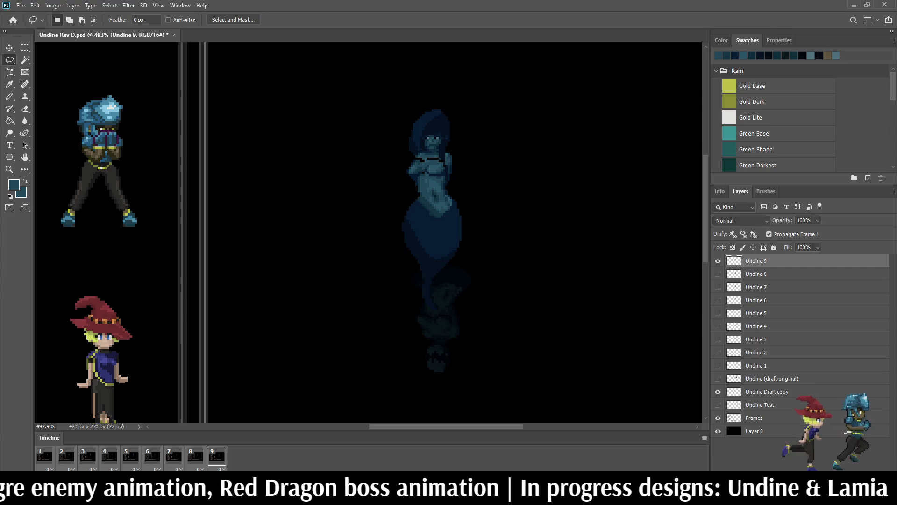
key(space)
key(space)
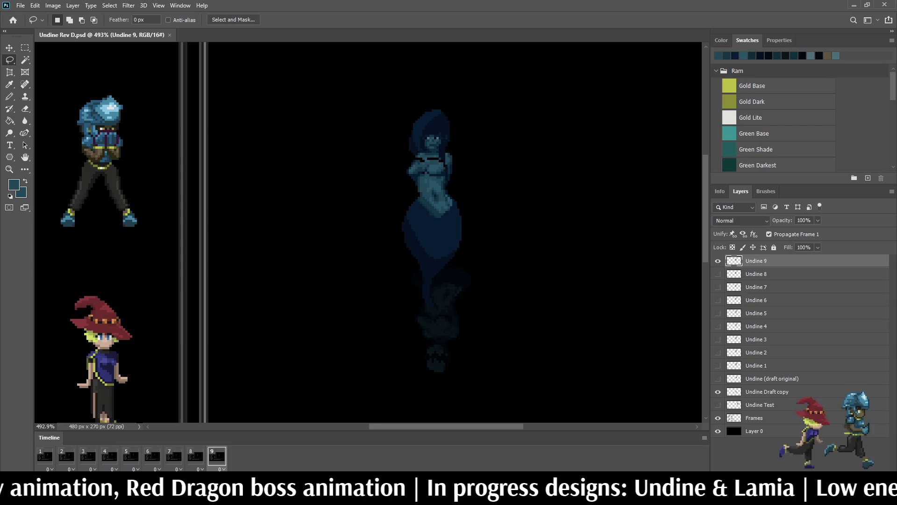
scroll(427, 231, up, 3)
scroll(428, 231, down, 2)
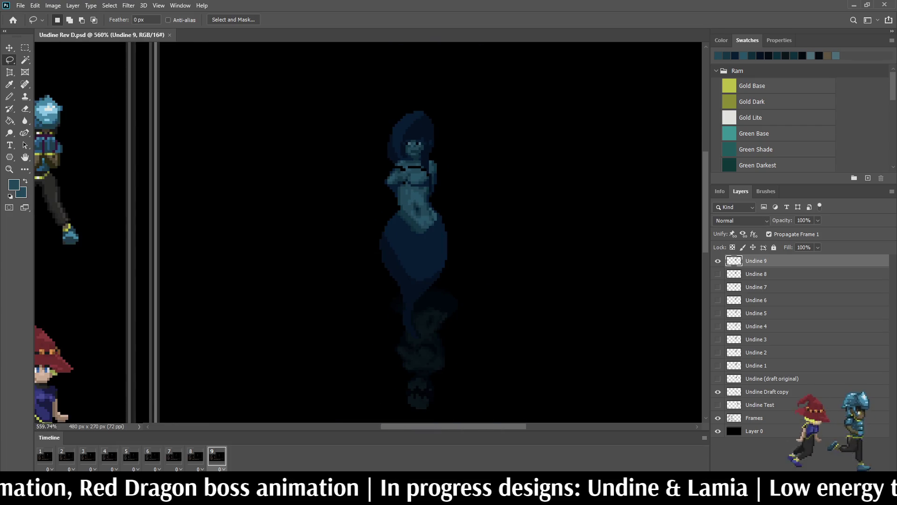
- Paint the black gap pixels on the left of Undine 9's chest with sampled teal, comparing with frame 8
key(space)
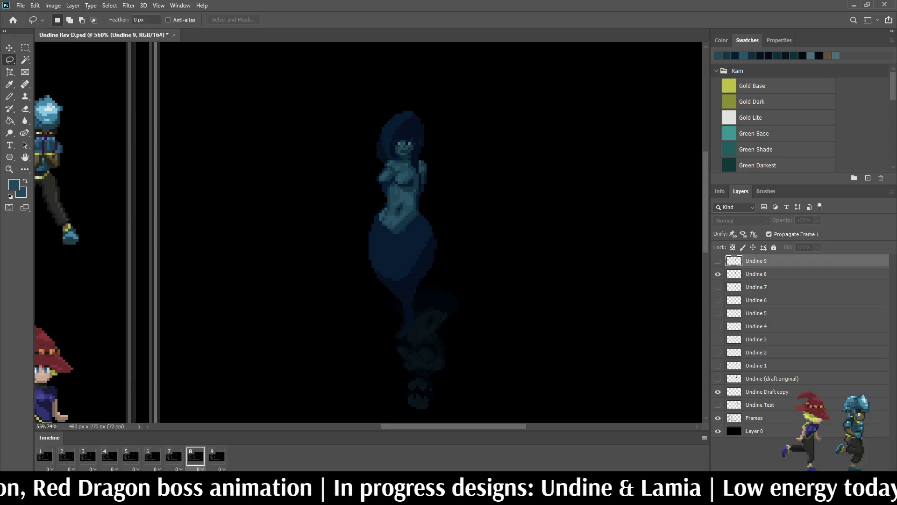
scroll(385, 137, up, 2)
scroll(386, 137, up, 3)
scroll(386, 138, up, 3)
scroll(386, 137, up, 3)
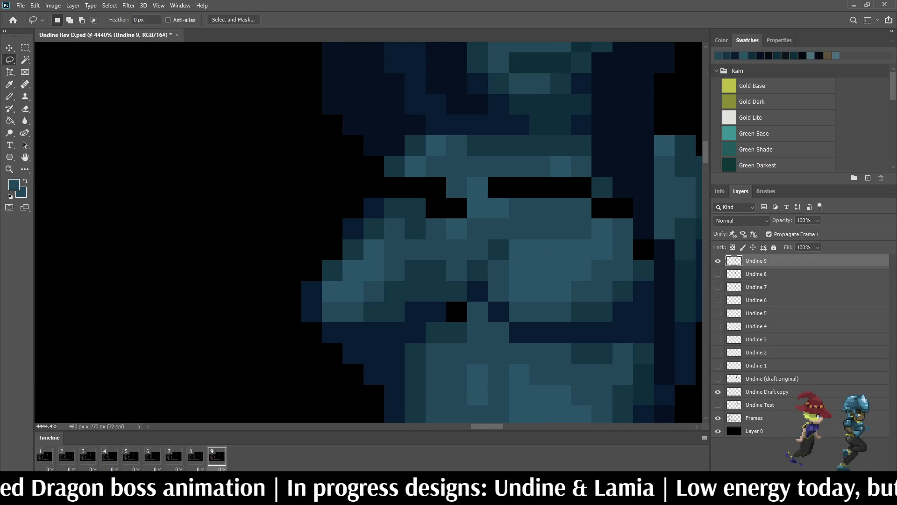
key(i)
key(b)
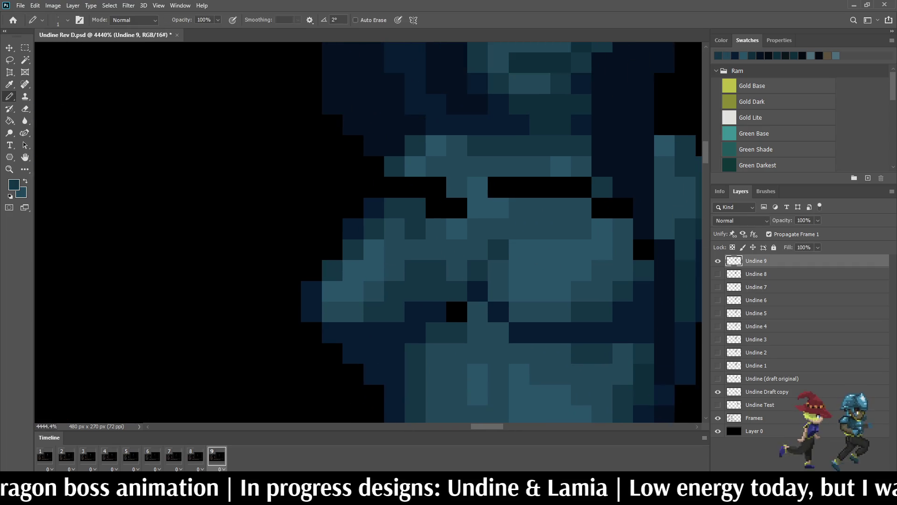
click(415, 187)
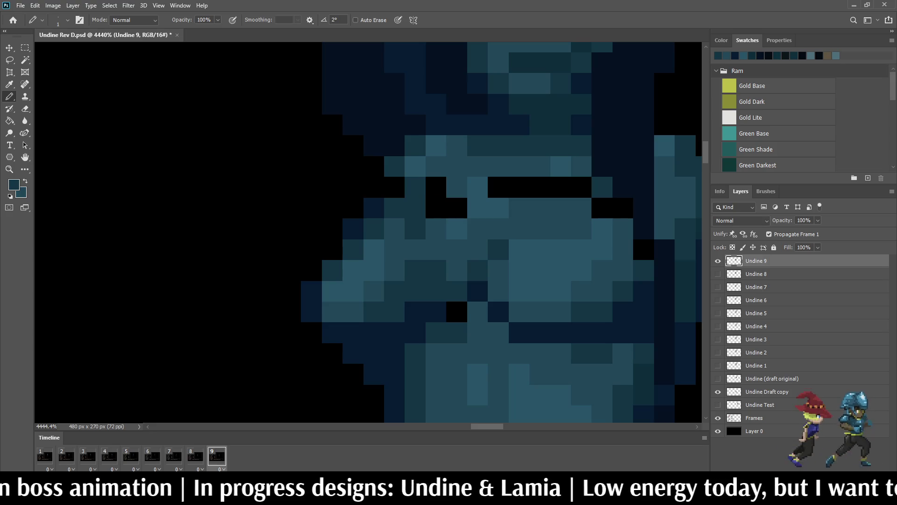
click(436, 208)
click(436, 187)
scroll(468, 188, down, 5)
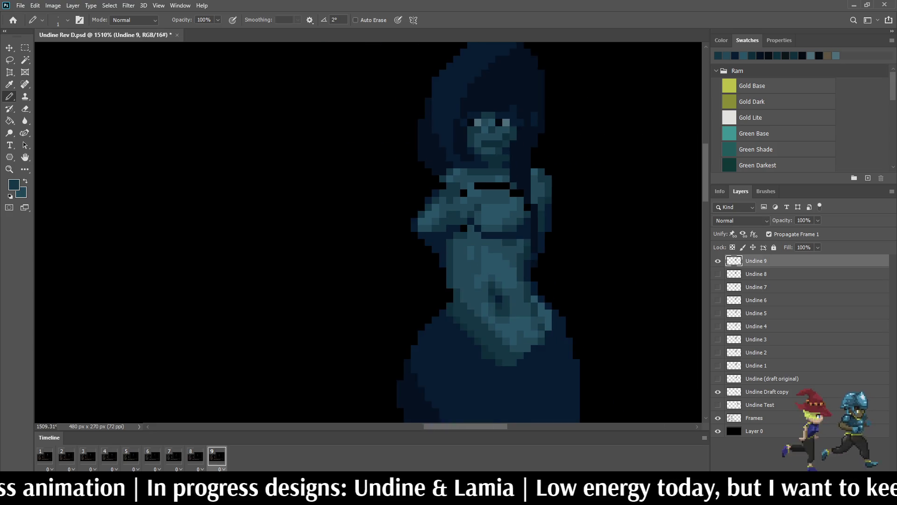
scroll(489, 179, down, 1)
scroll(488, 179, down, 1)
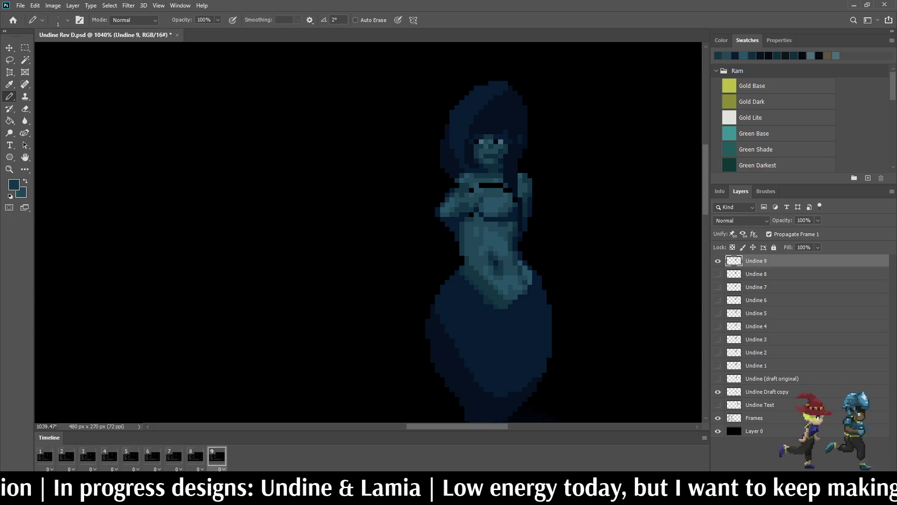
key(Left)
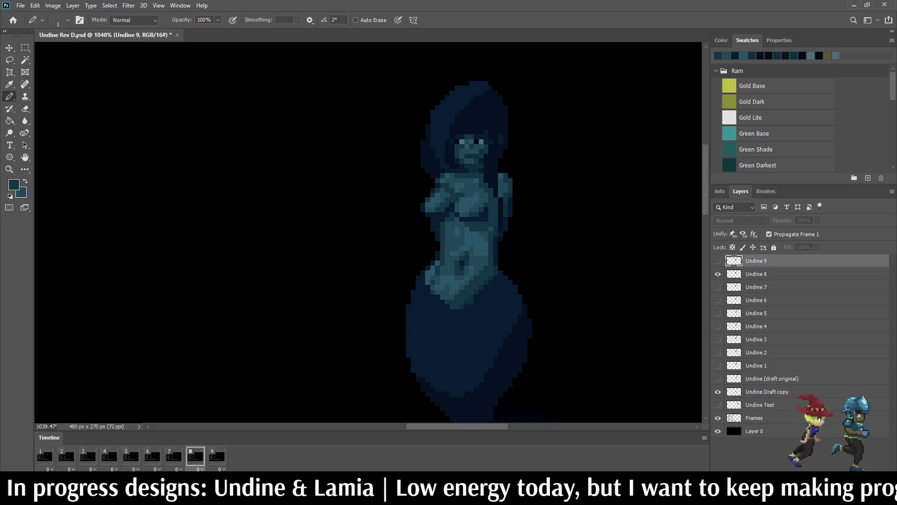
key(Right)
alt+scroll(459, 204, up, 8)
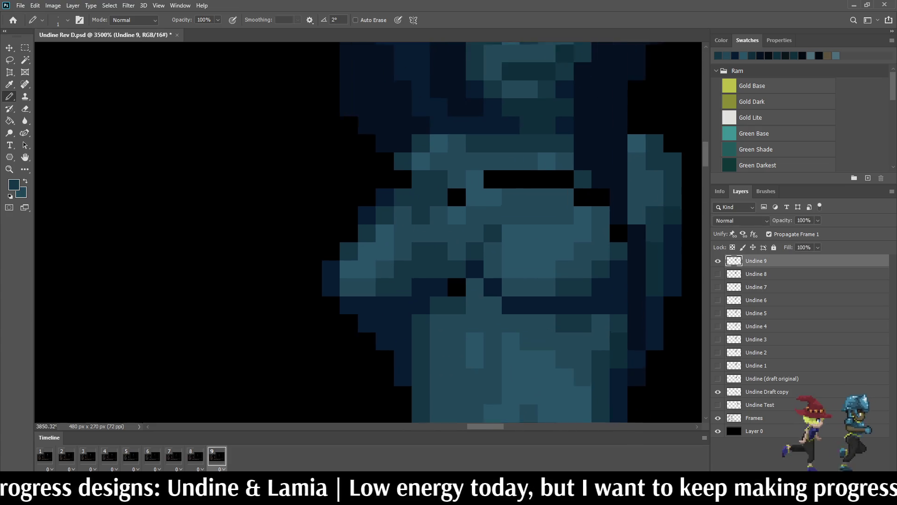
alt+click(476, 200)
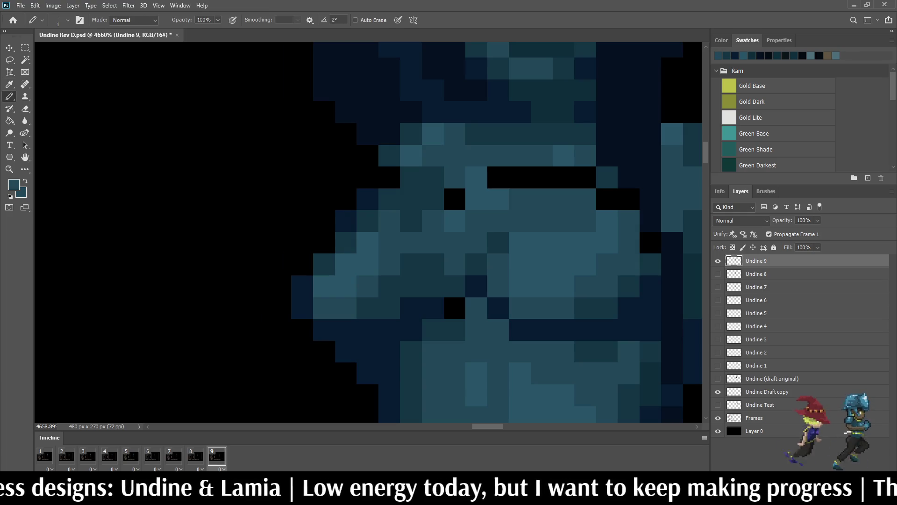
click(454, 199)
key(Left)
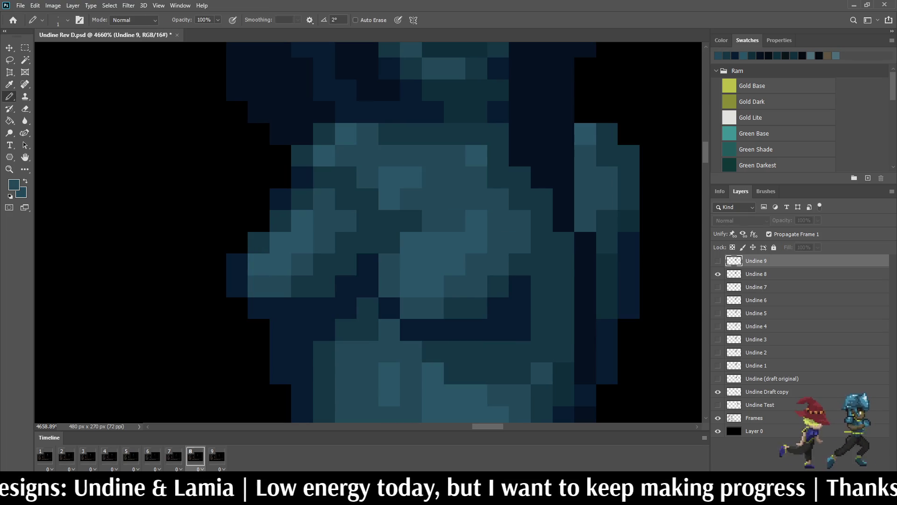
key(Right)
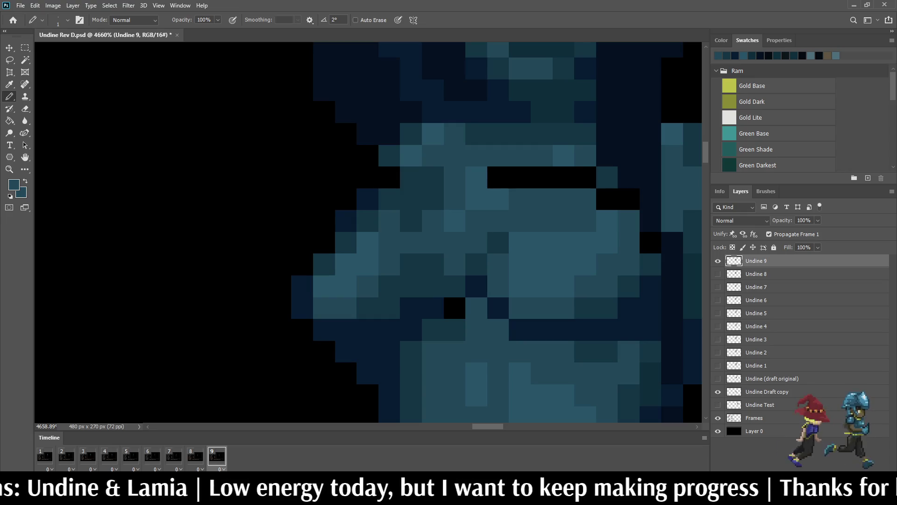
key(Left)
key(Right)
- Paint teal over the remaining black pixels across the upper chest, flipping between frames 8, 9 and 1 to check
drag(520, 177, 565, 178)
click(585, 177)
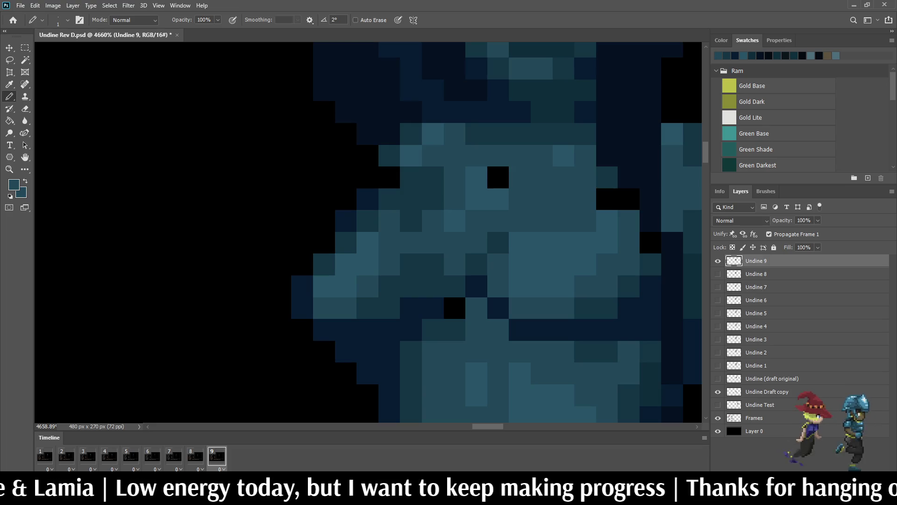
key(Left)
key(Right)
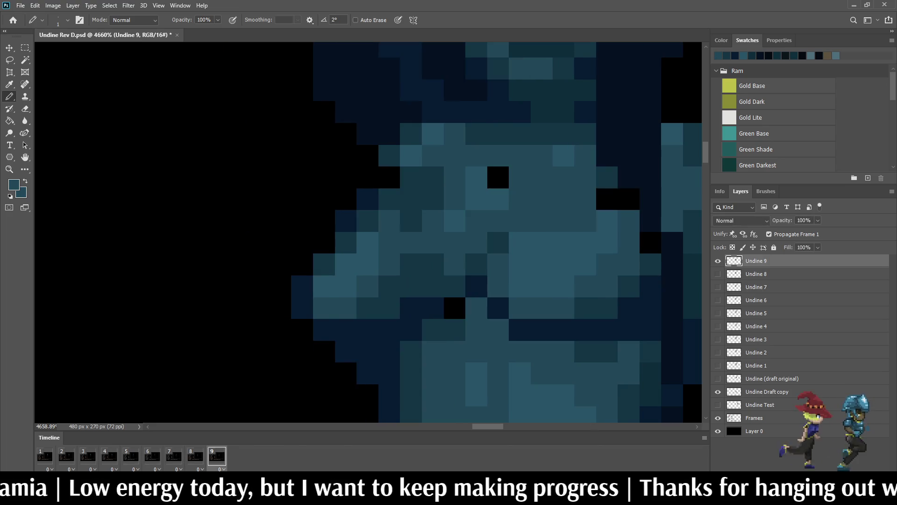
key(i)
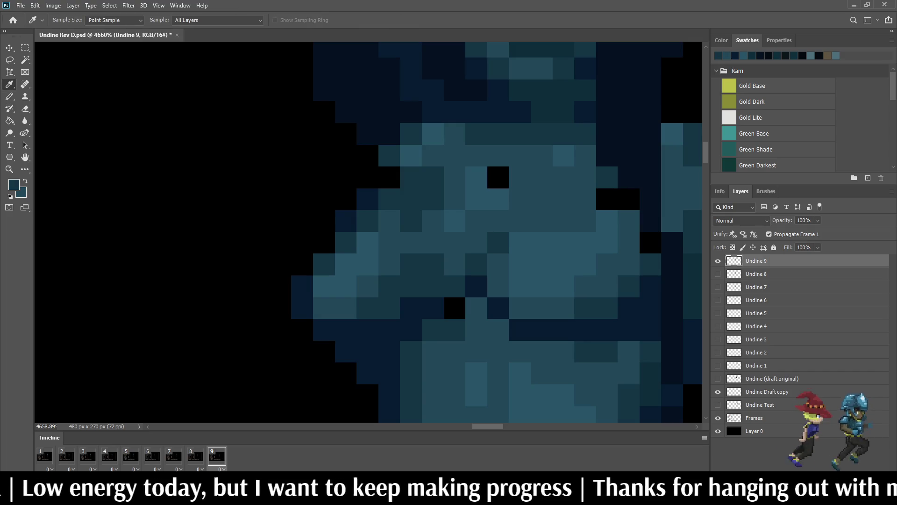
key(b)
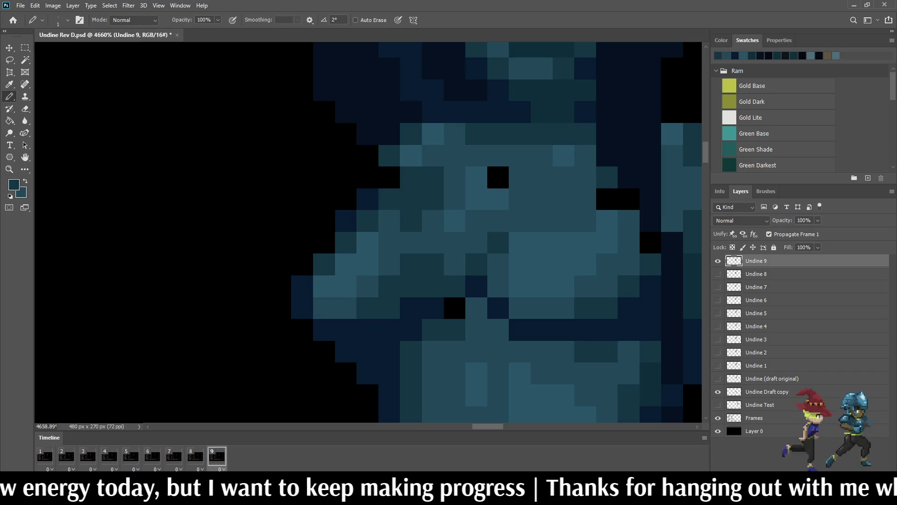
key(Right)
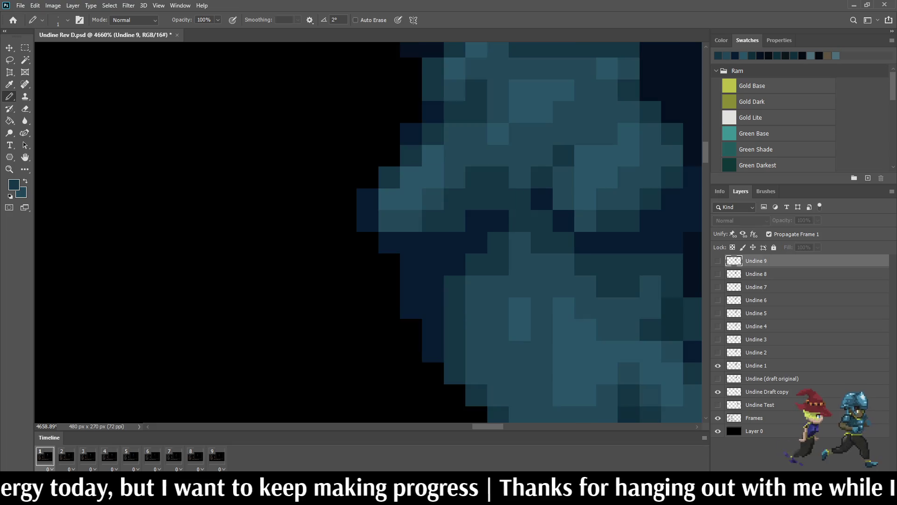
key(Left)
key(Left)
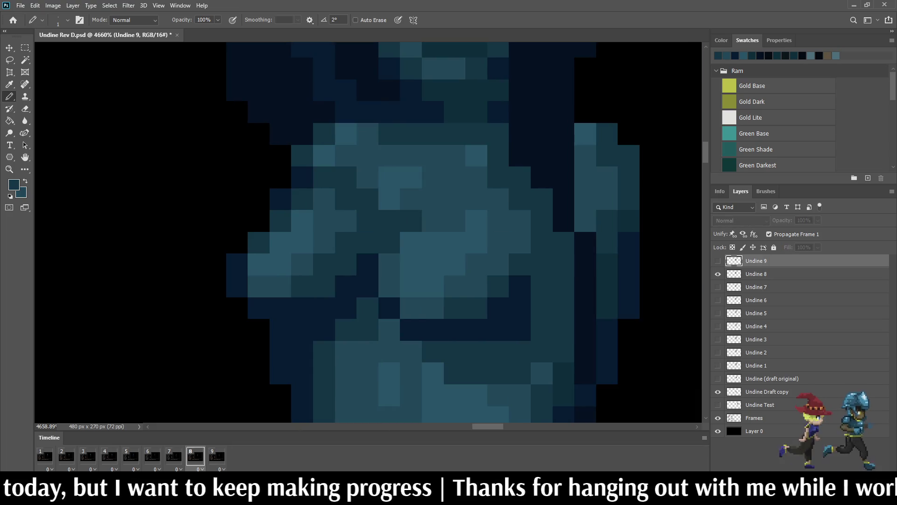
key(Right)
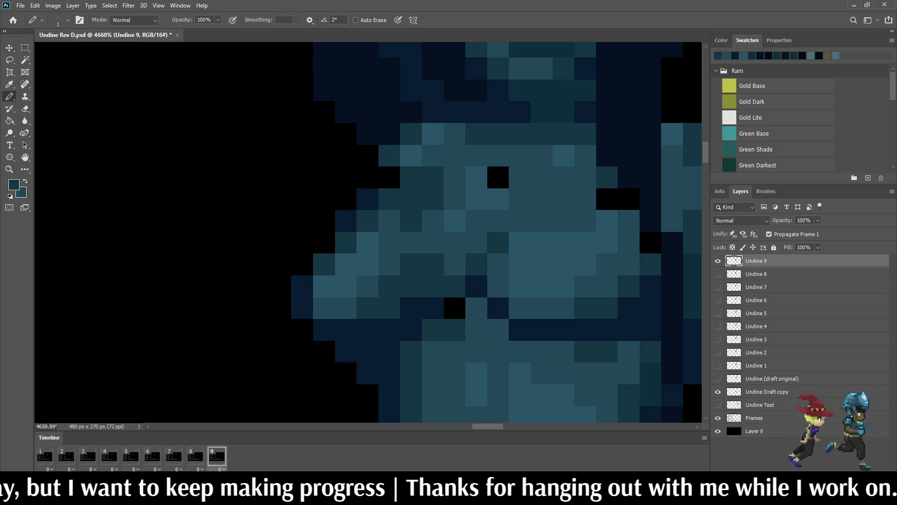
drag(629, 200, 607, 200)
key(Left)
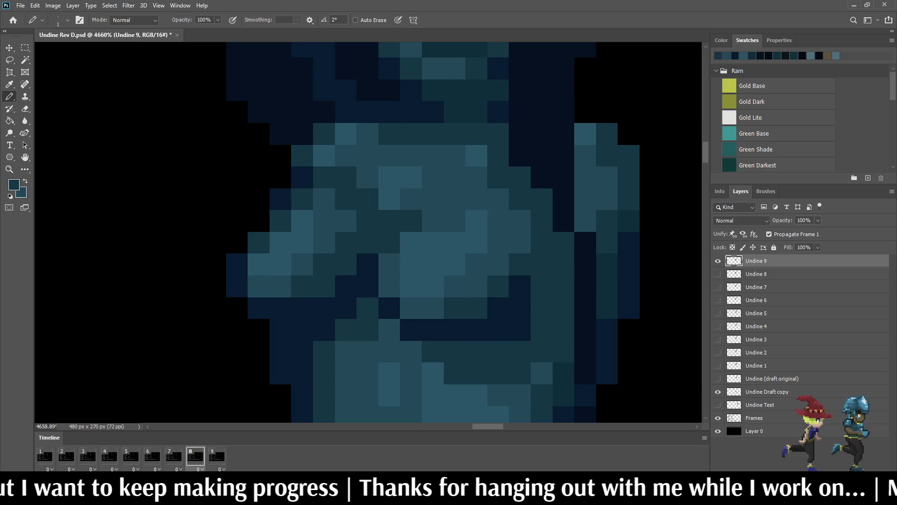
key(Right)
key(Left)
key(Right)
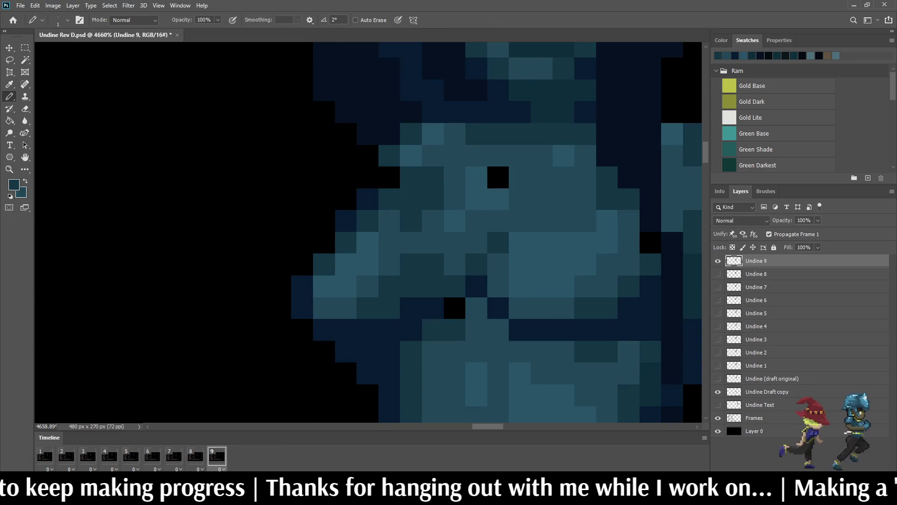
key(i)
key(b)
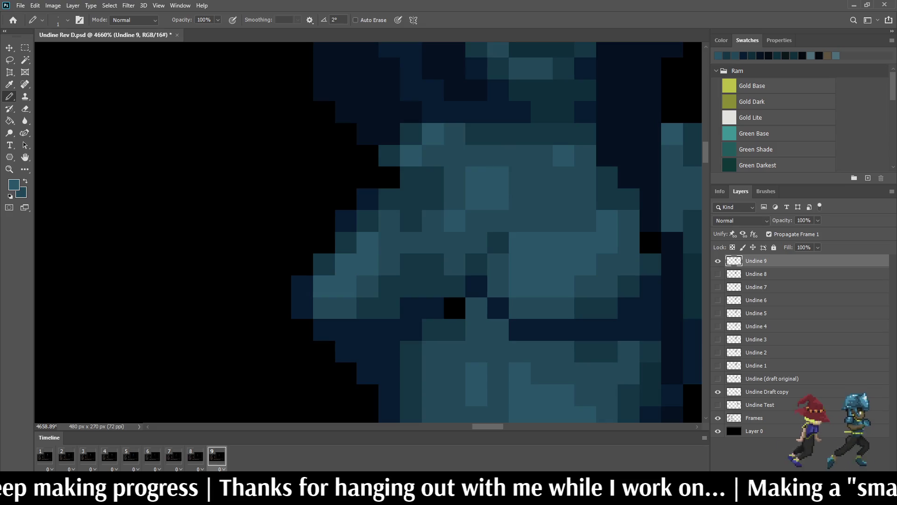
scroll(488, 210, down, 5)
scroll(487, 211, up, 2)
scroll(543, 164, up, 3)
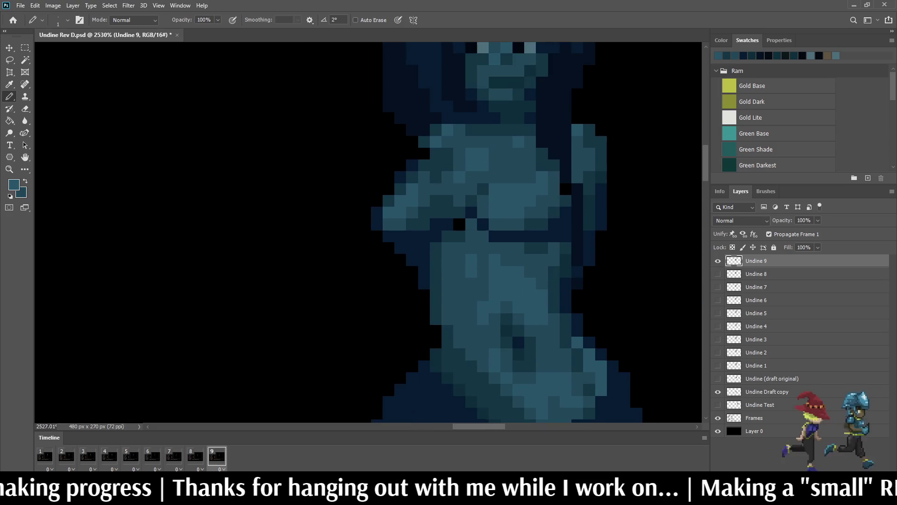
scroll(441, 224, up, 6)
- Cover a stray black chest pixel with the sampled dark navy colour
key(i)
click(440, 225)
key(b)
click(488, 225)
scroll(489, 225, down, 6)
scroll(489, 224, down, 6)
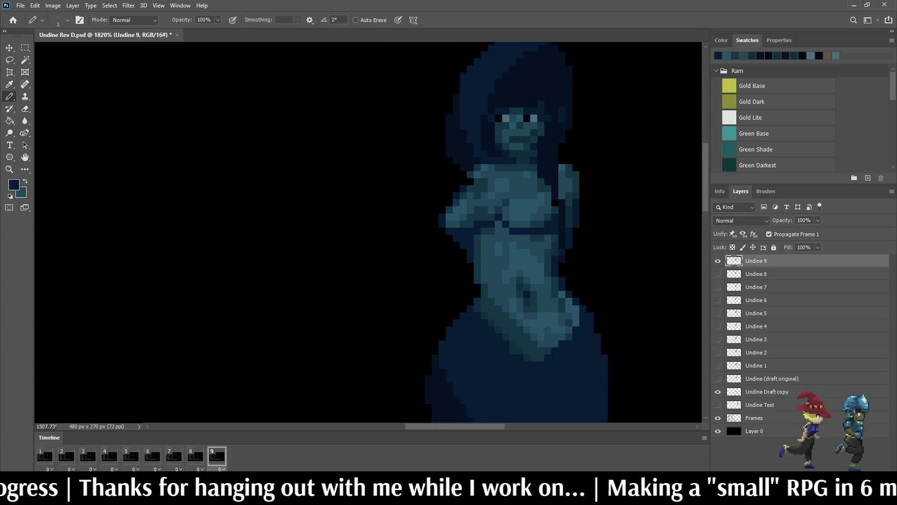
scroll(489, 225, down, 3)
scroll(489, 224, down, 2)
scroll(489, 225, up, 2)
scroll(489, 224, up, 1)
- Preview the animation and step through frames 7–9 to inspect the motion
key(space)
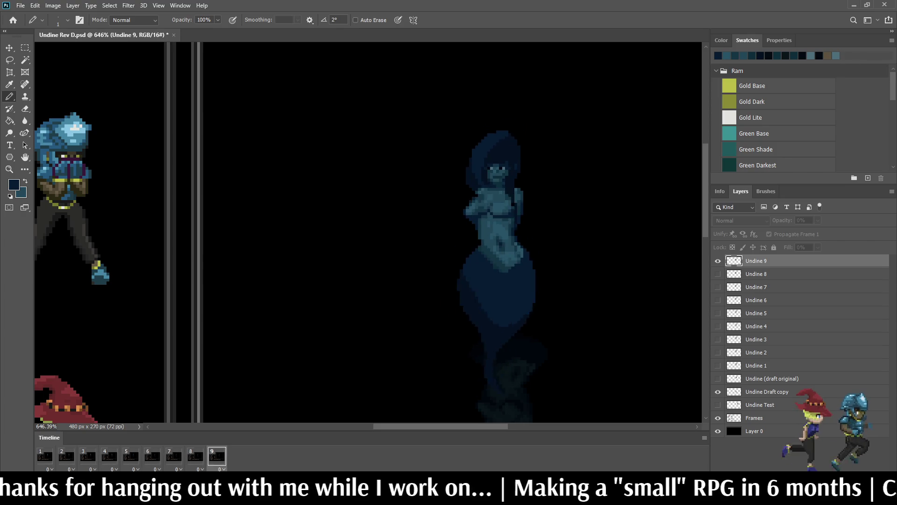
key(space)
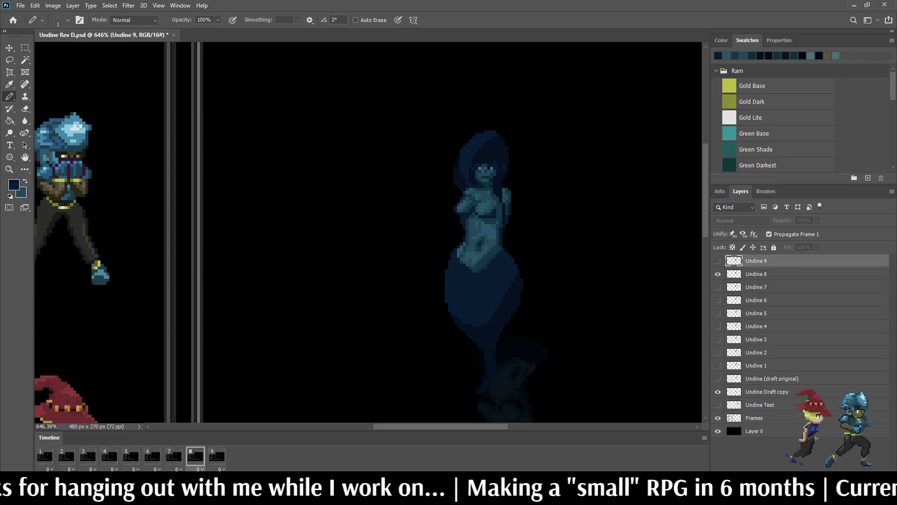
key(Left)
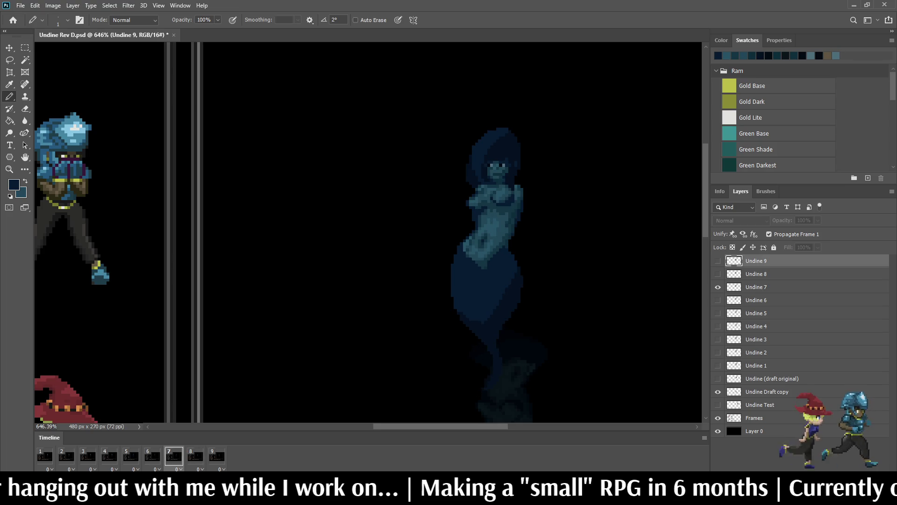
key(Right)
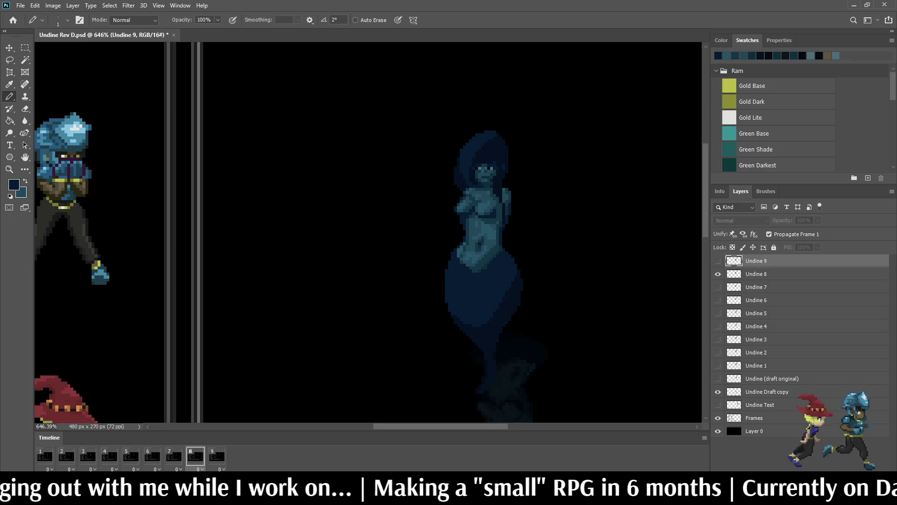
key(Left)
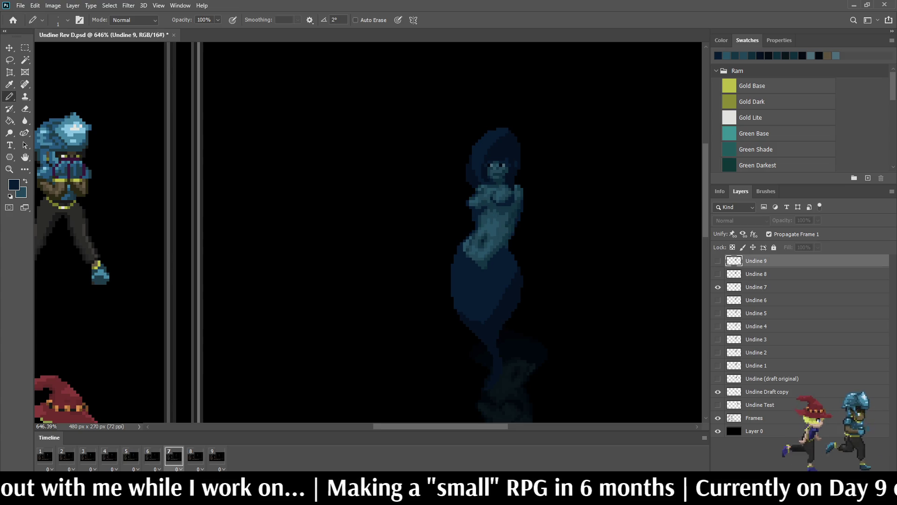
key(Right)
key(Right)
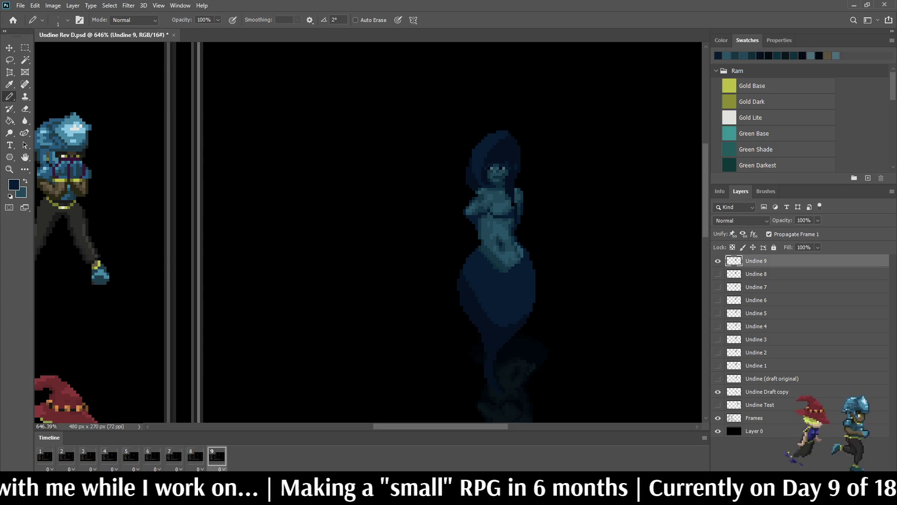
key(space)
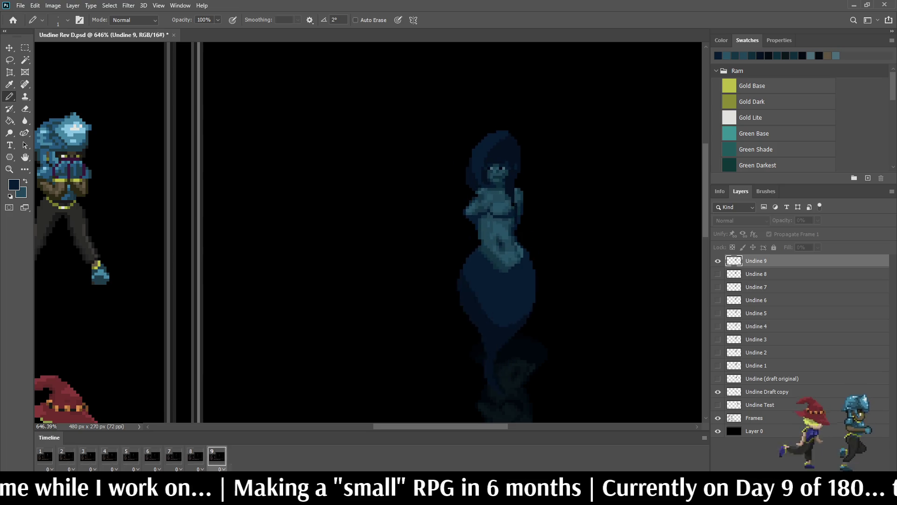
key(space)
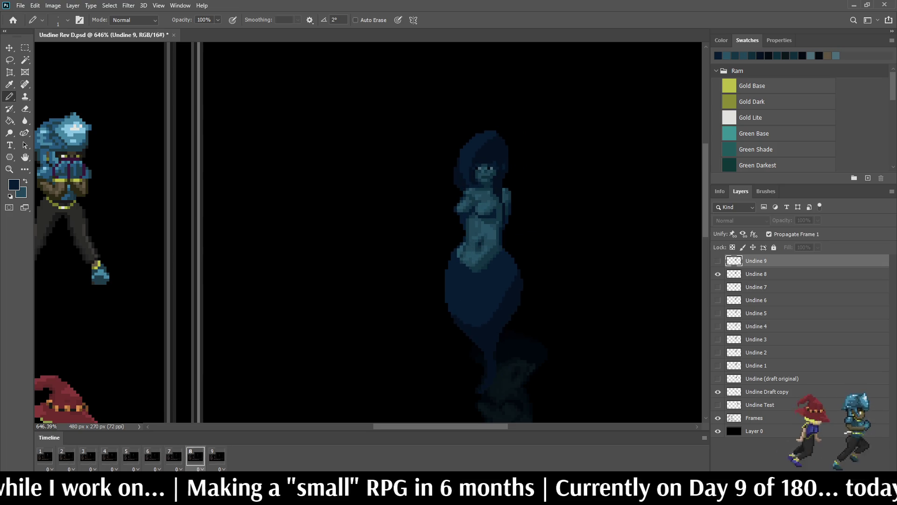
key(Left)
key(Right)
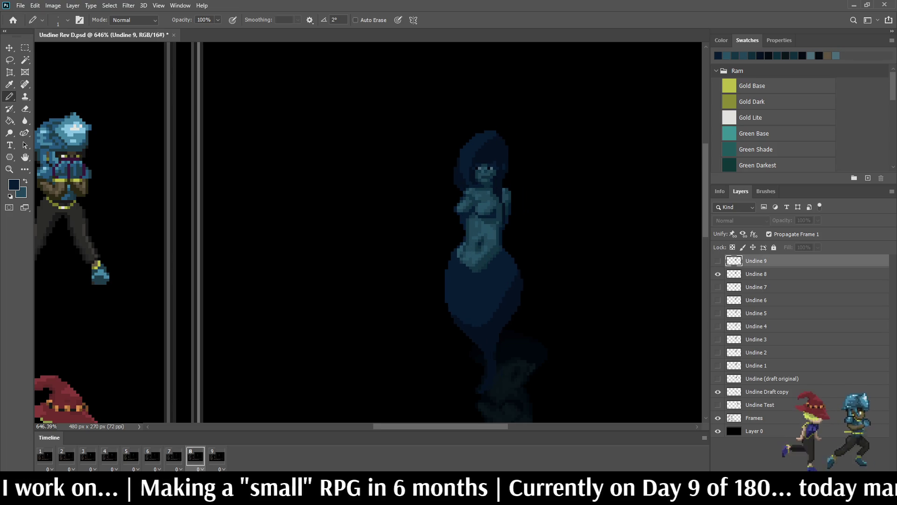
- Nudge the Undine 8 sprite one pixel right, then play the loop again
key(alt+bracketleft)
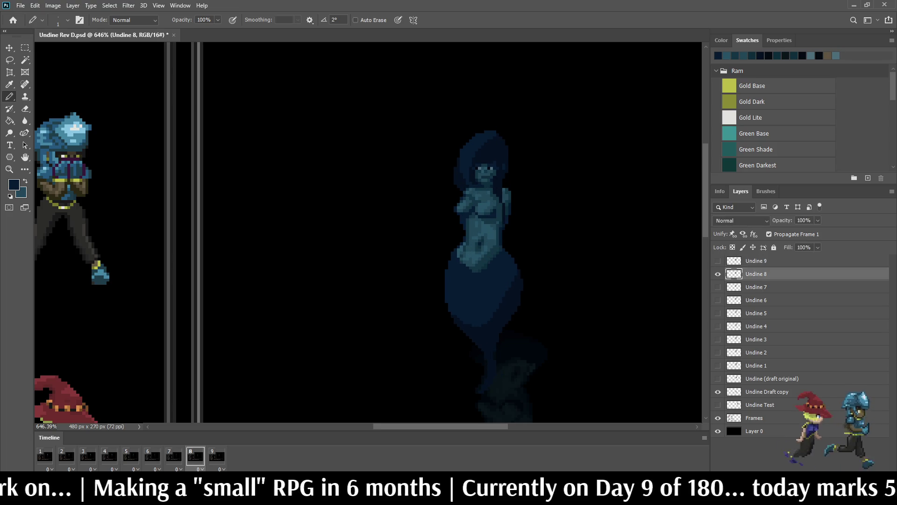
key(ctrl+Right)
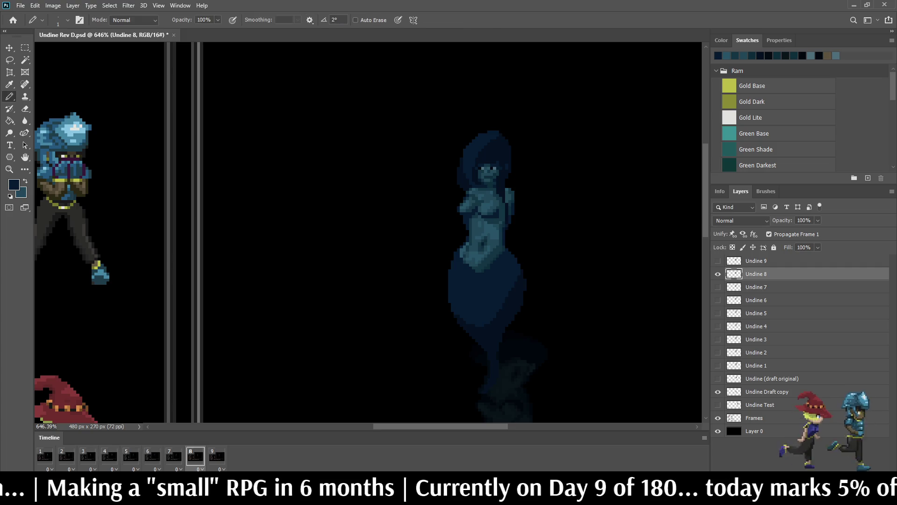
key(Right)
key(space)
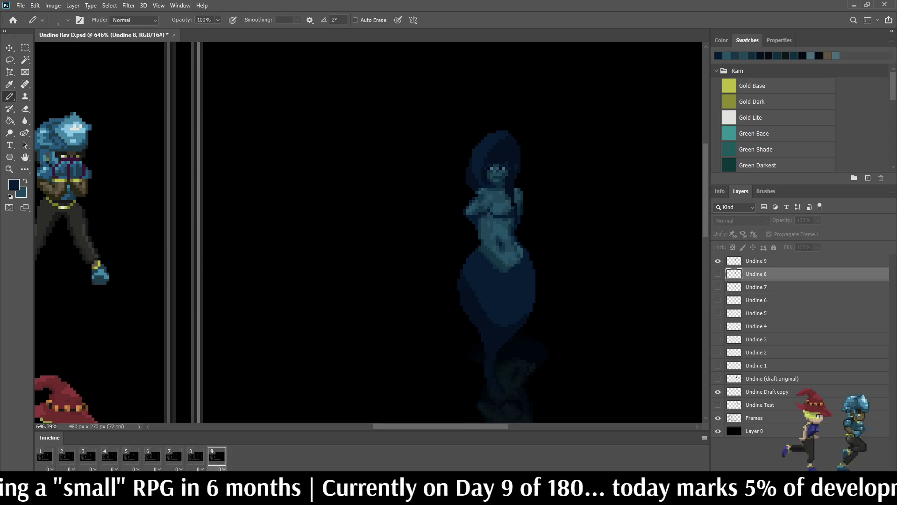
scroll(587, 189, down, 3)
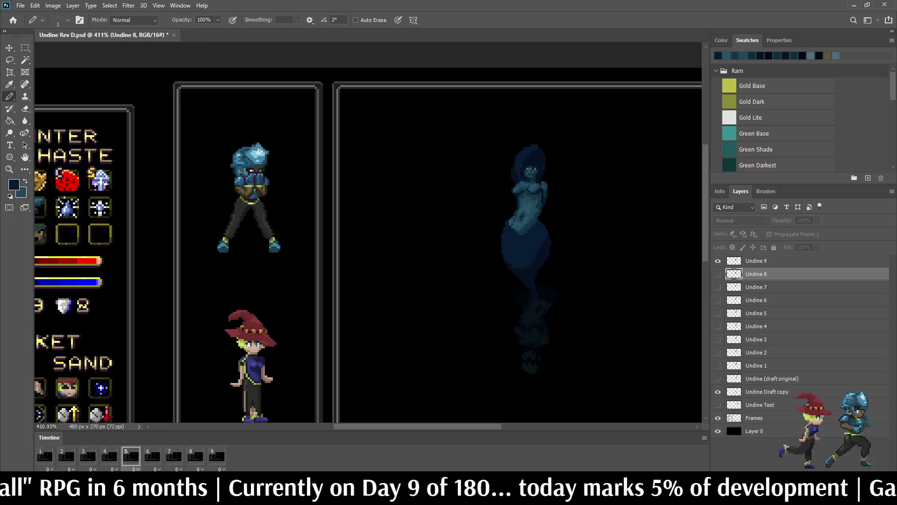
scroll(350, 211, down, 2)
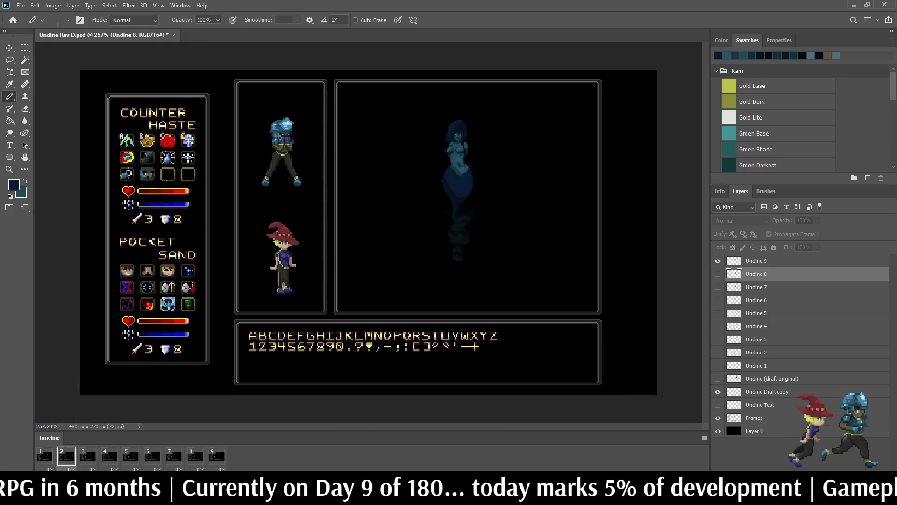
scroll(350, 211, down, 1)
scroll(410, 168, up, 1)
scroll(410, 168, up, 1)
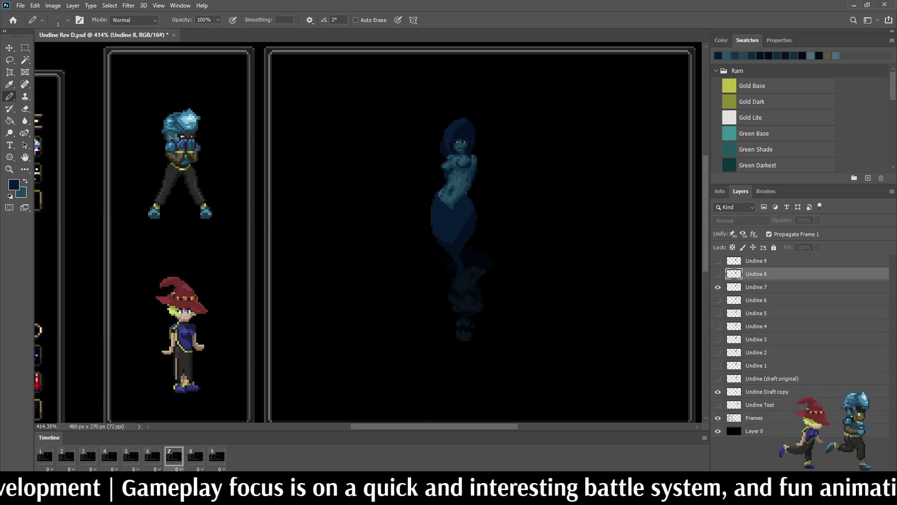
key(Right)
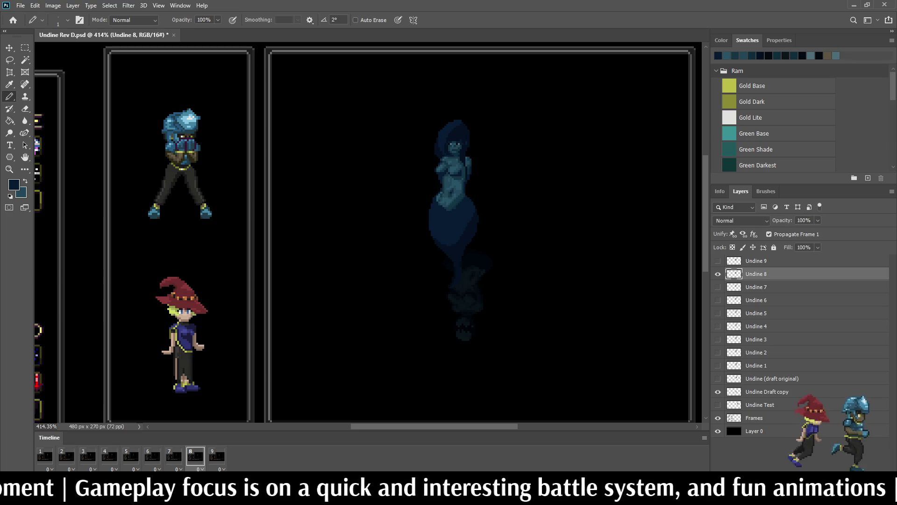
- Lasso frame 8's chest pixels and move them up one pixel, checking a neighbouring frame
key(l)
scroll(449, 210, up, 3)
scroll(449, 210, up, 3)
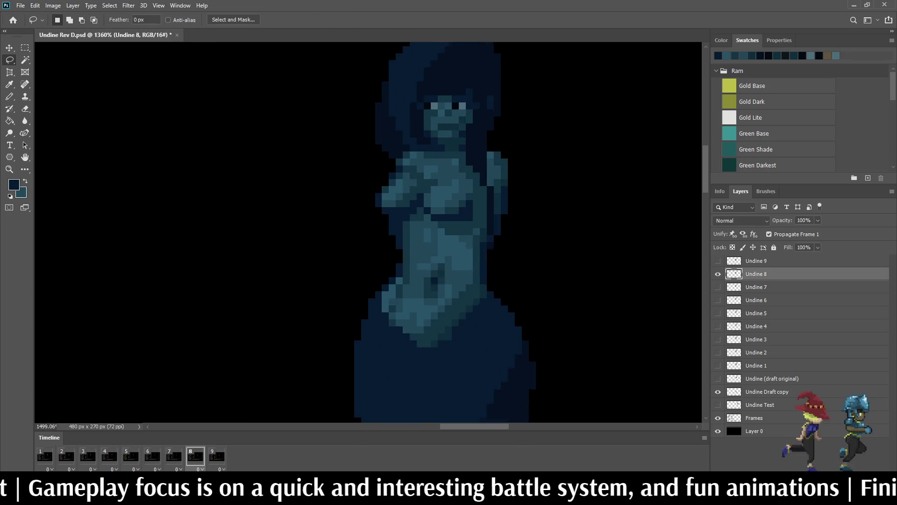
scroll(449, 211, up, 3)
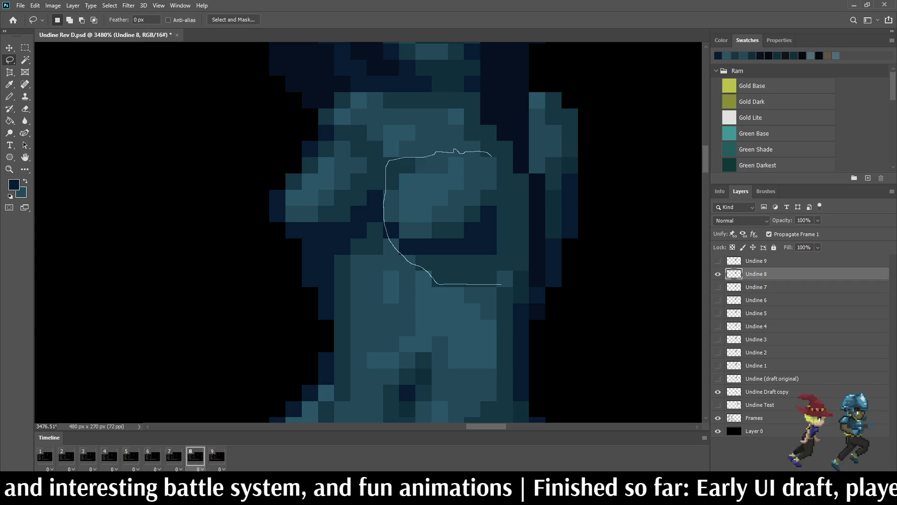
drag(502, 284, 502, 272)
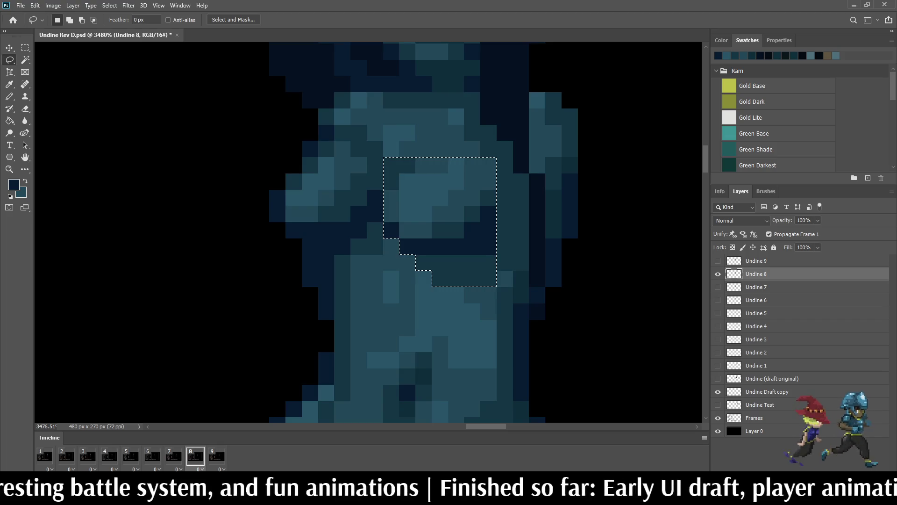
key(ctrl+Up)
key(ctrl+d)
key(Left)
key(Right)
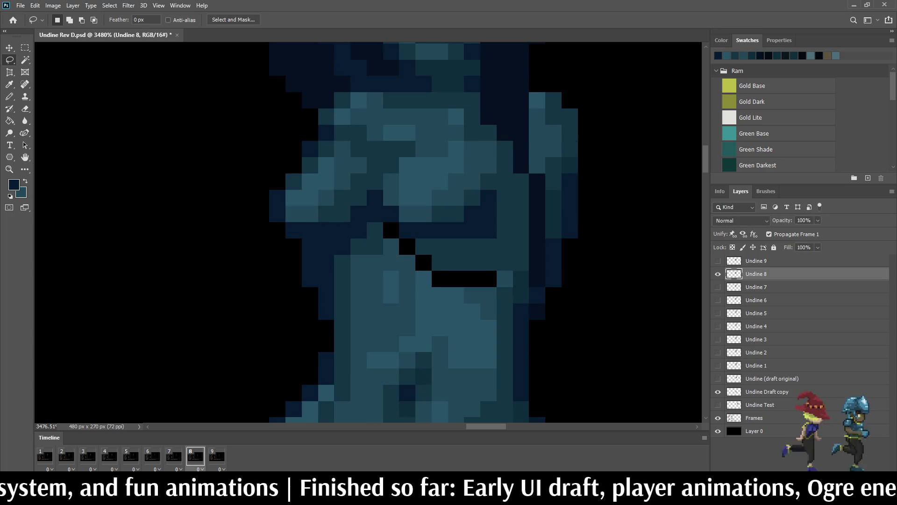
scroll(479, 305, up, 1)
- Sample the teal body colour ready for pixel painting
key(i)
click(484, 293)
scroll(497, 274, up, 1)
key(b)
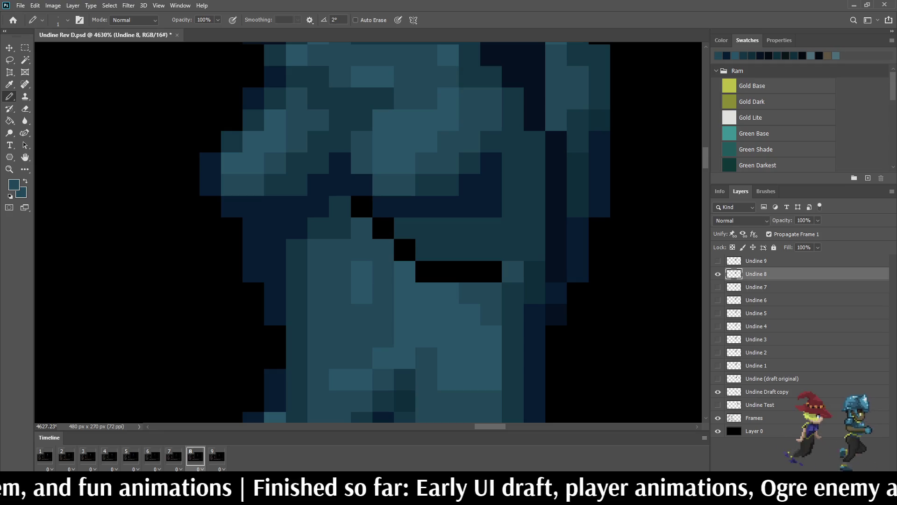
- Paint teal over the black gap row and pixels under frame 8's chest, then preview briefly
drag(495, 273, 421, 272)
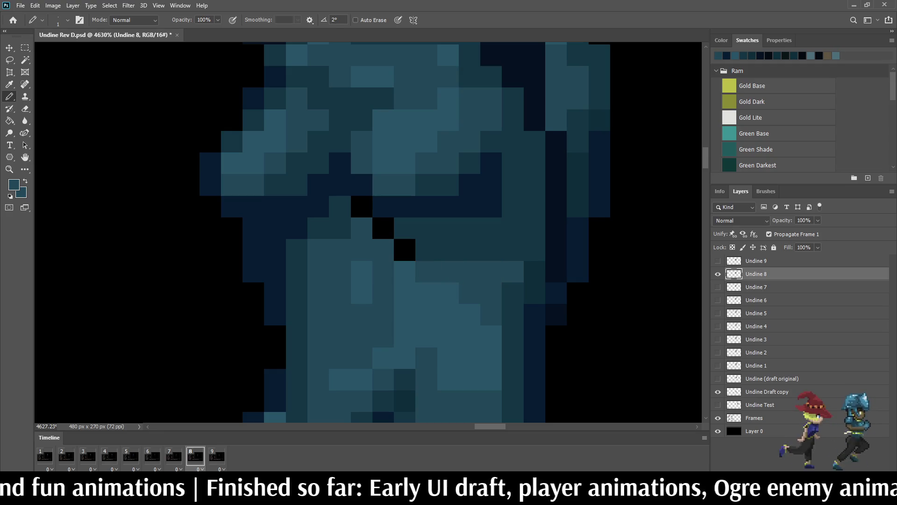
click(405, 250)
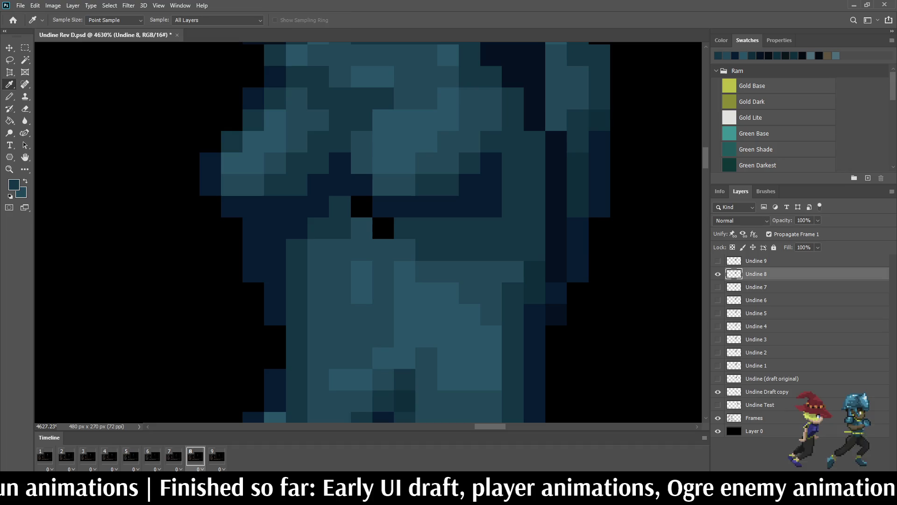
click(383, 229)
click(362, 206)
key(Left)
key(Right)
key(Right)
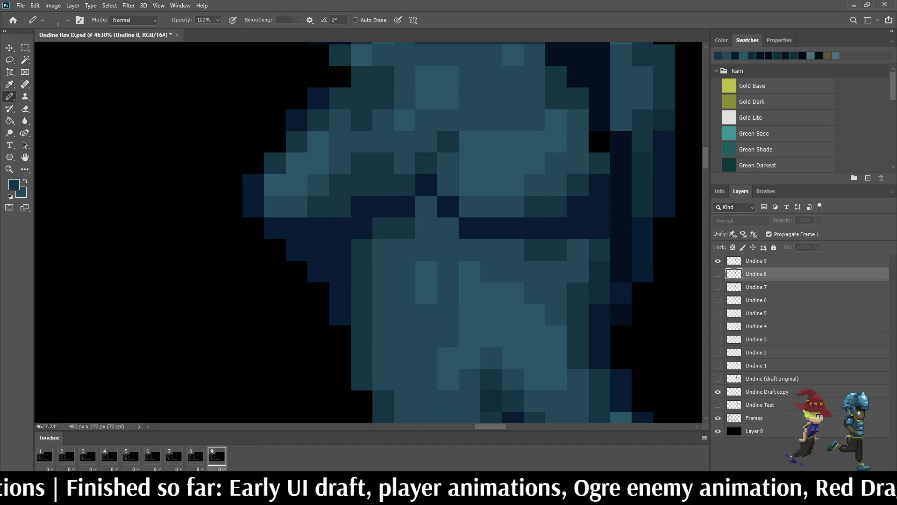
scroll(515, 182, down, 10)
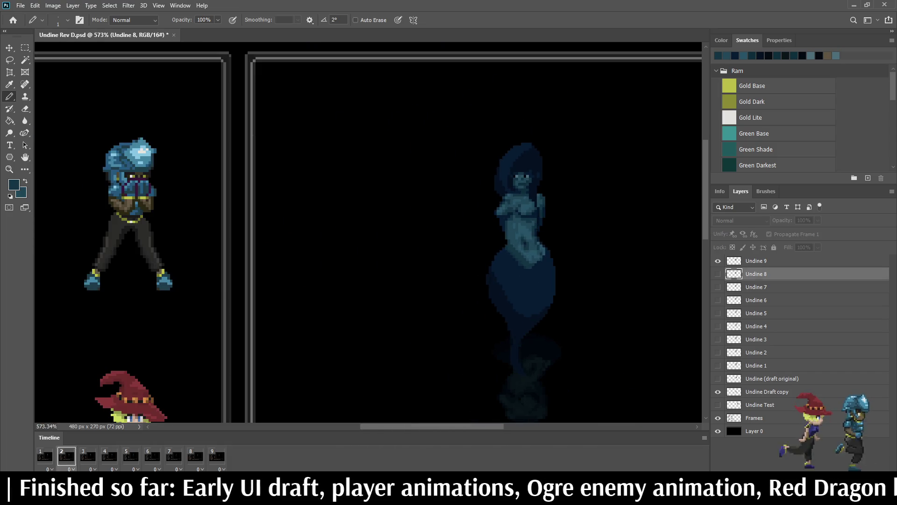
key(Left)
key(space)
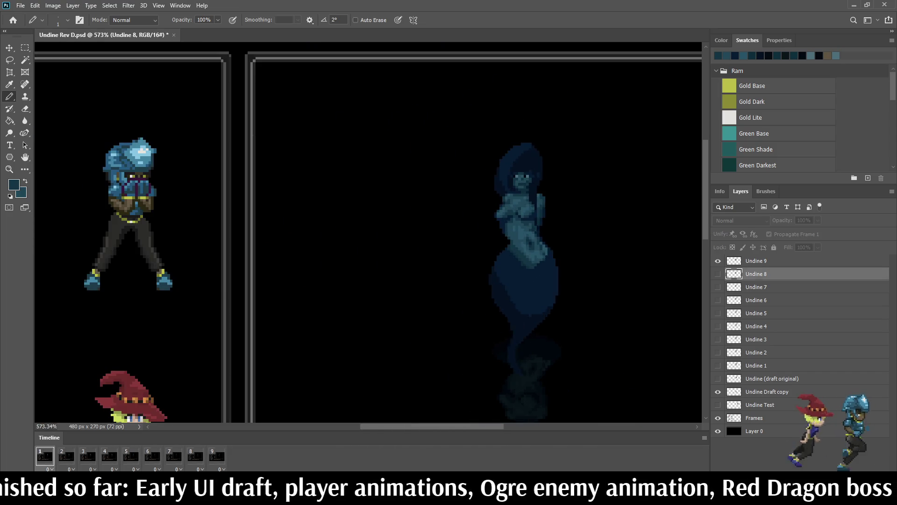
scroll(533, 214, up, 3)
scroll(533, 213, up, 3)
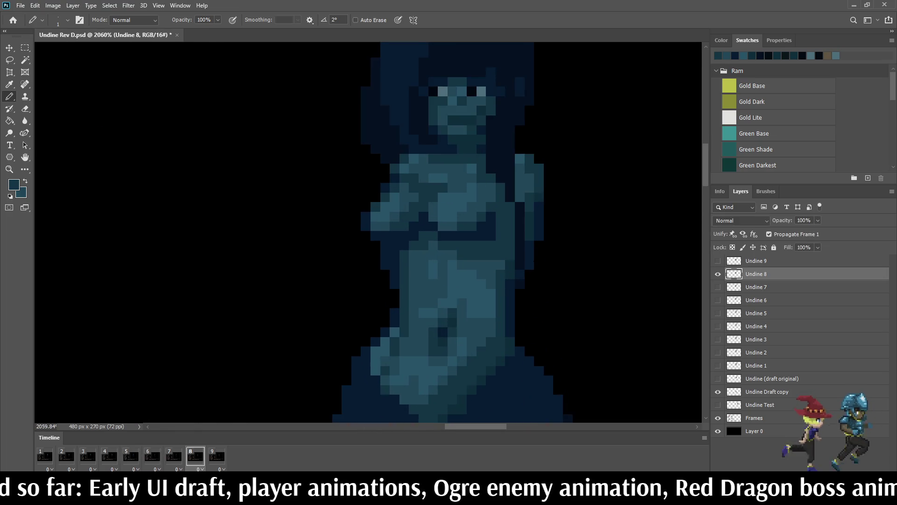
scroll(533, 214, up, 3)
- Flip through frames 7–9 to compare the chest and make Undine 9 the active layer
key(Right)
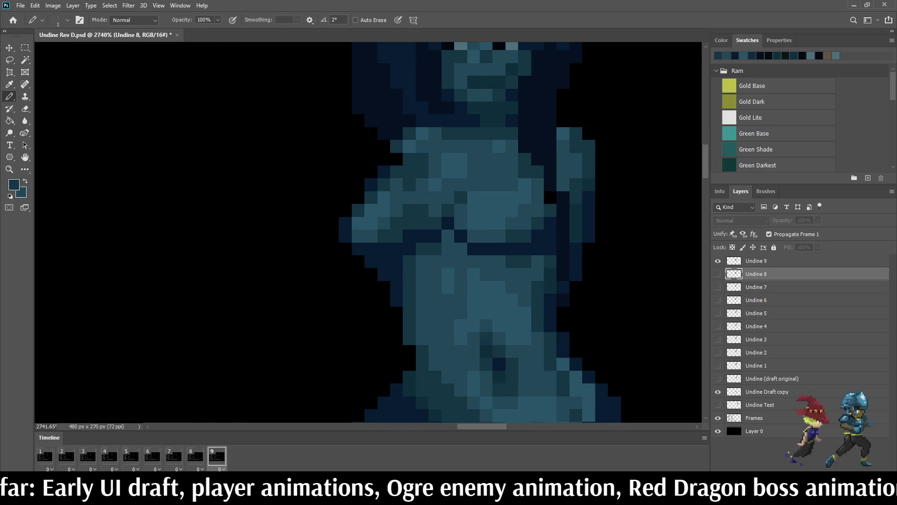
key(Left)
key(Left)
key(space)
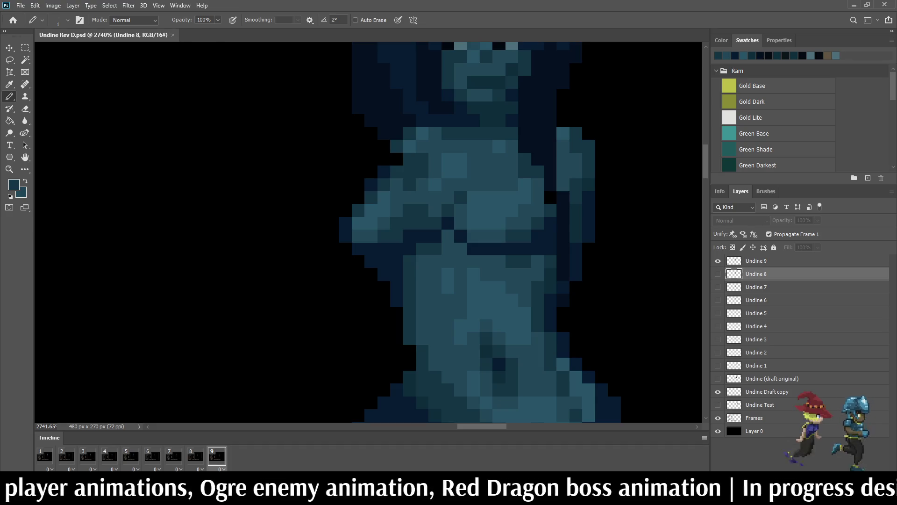
scroll(354, 232, up, 3)
scroll(355, 231, up, 3)
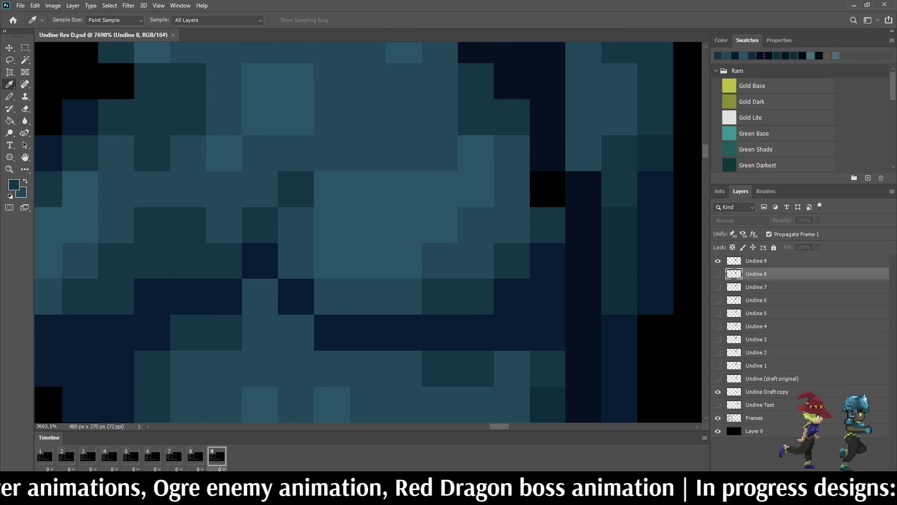
key(alt)
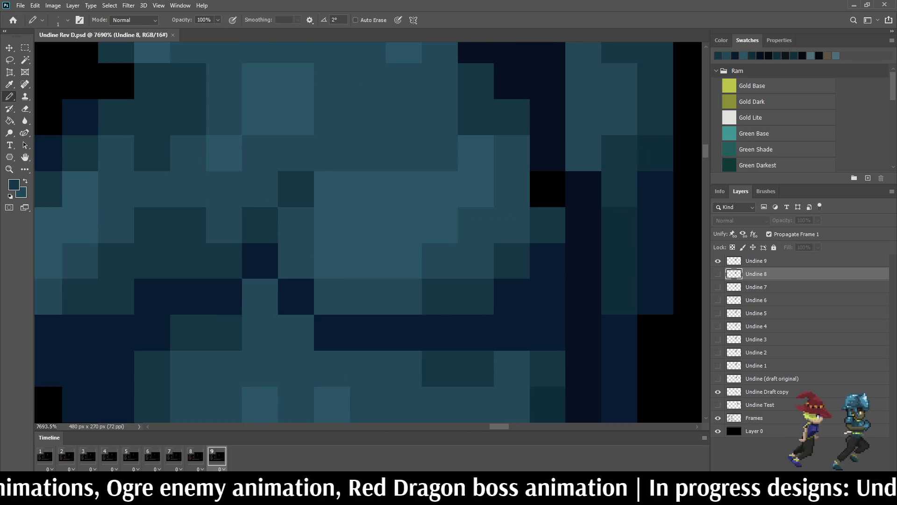
key(alt+bracketright)
scroll(354, 231, down, 2)
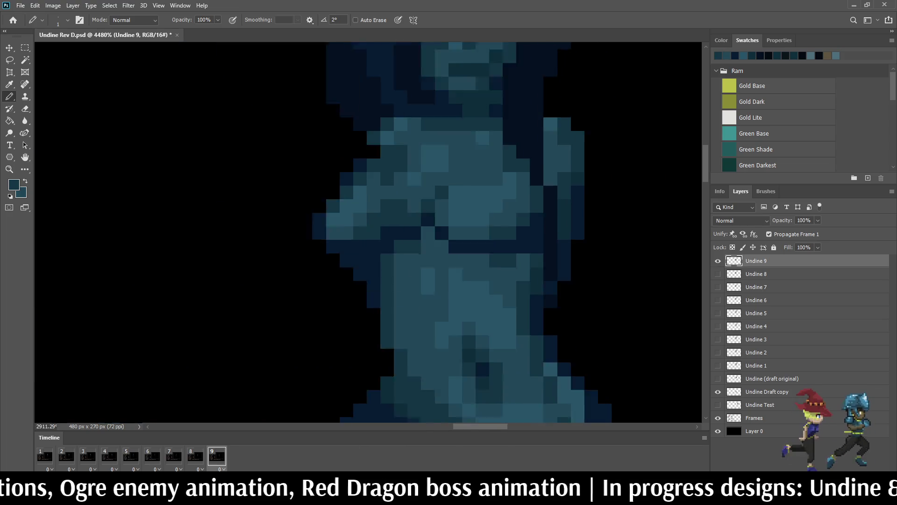
scroll(368, 231, down, 3)
scroll(368, 232, down, 3)
scroll(368, 232, down, 1)
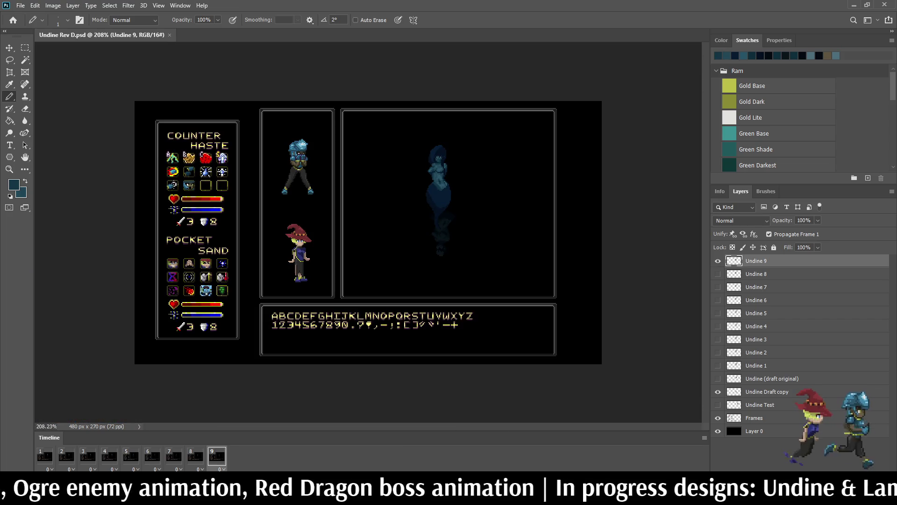
scroll(382, 218, up, 2)
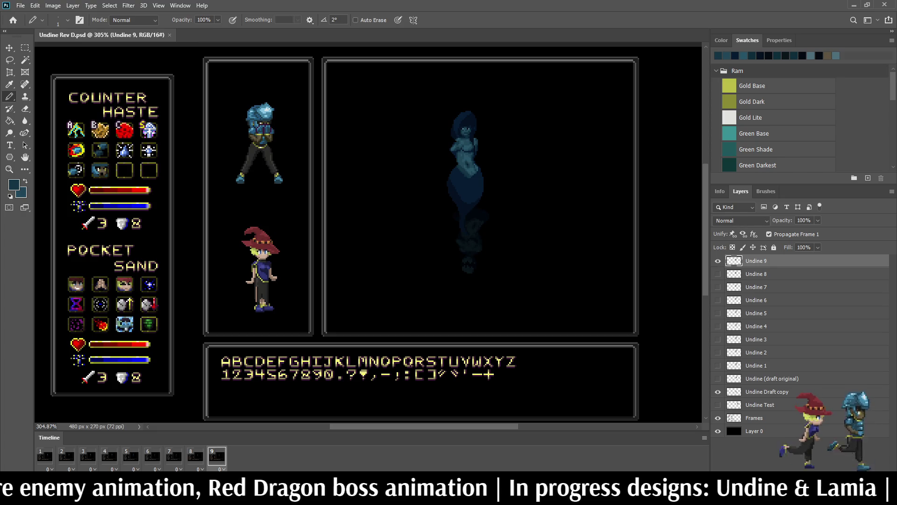
scroll(477, 129, up, 2)
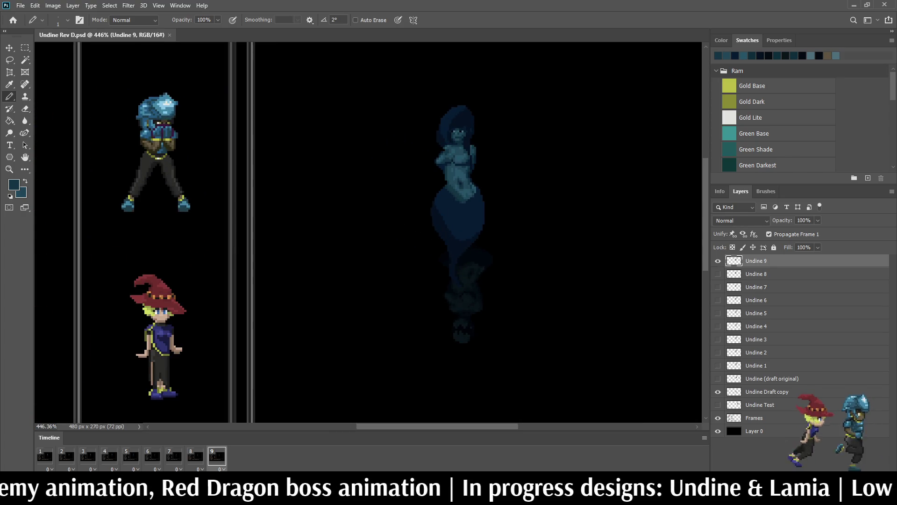
- Play the Undine animation loop inside the game UI mockup
key(space)
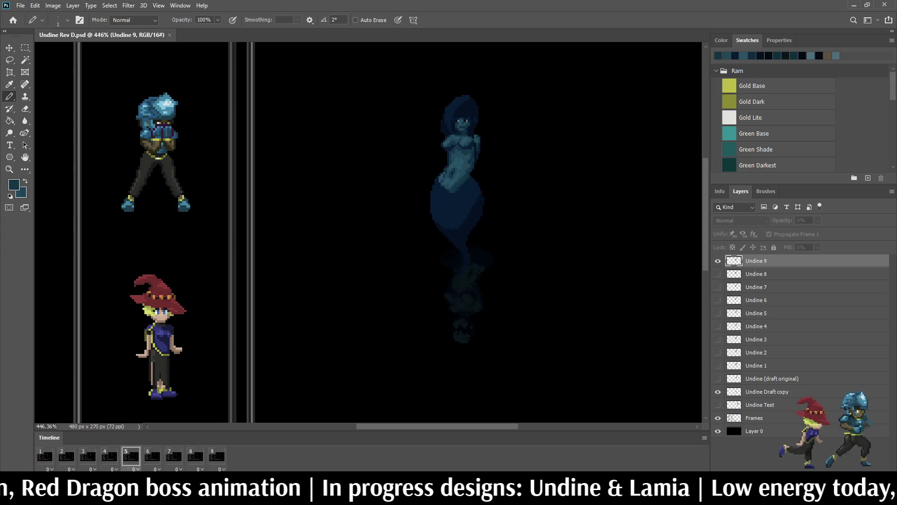
scroll(368, 231, down, 3)
scroll(369, 231, up, 3)
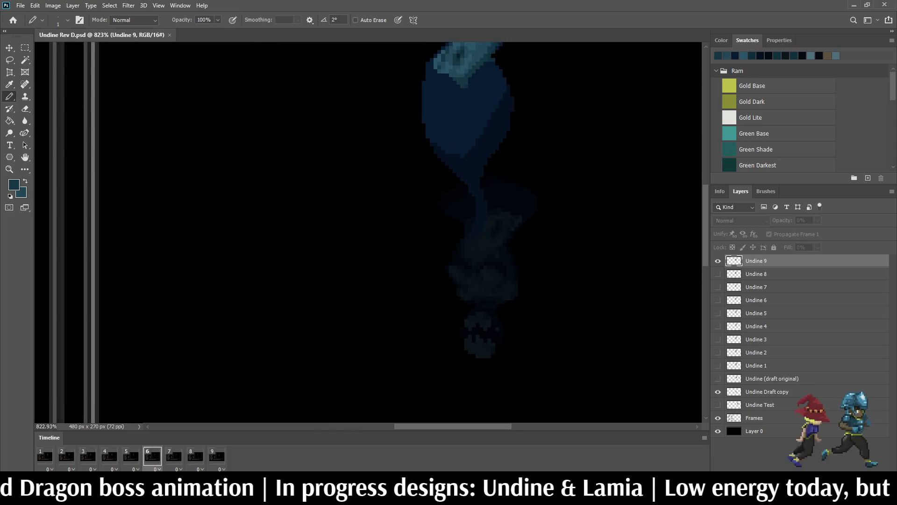
scroll(403, 221, down, 3)
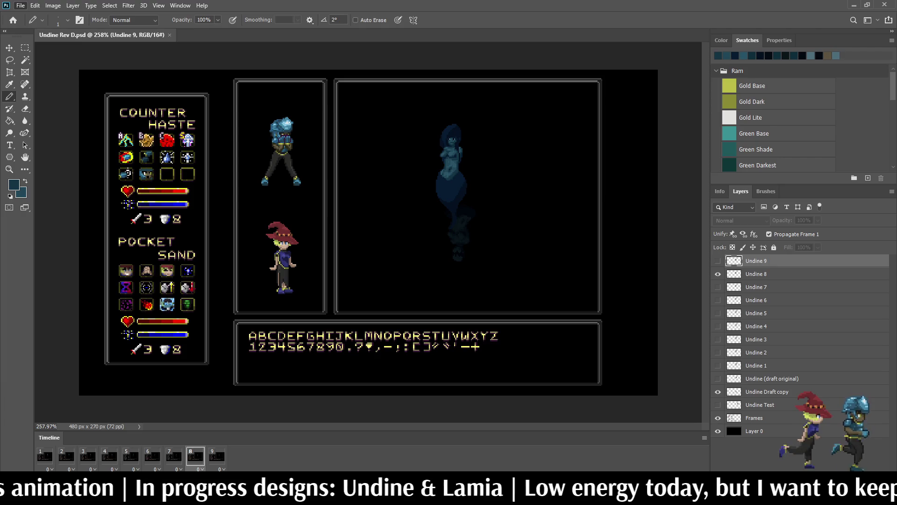
scroll(386, 252, up, 2)
scroll(385, 253, up, 2)
scroll(386, 253, up, 2)
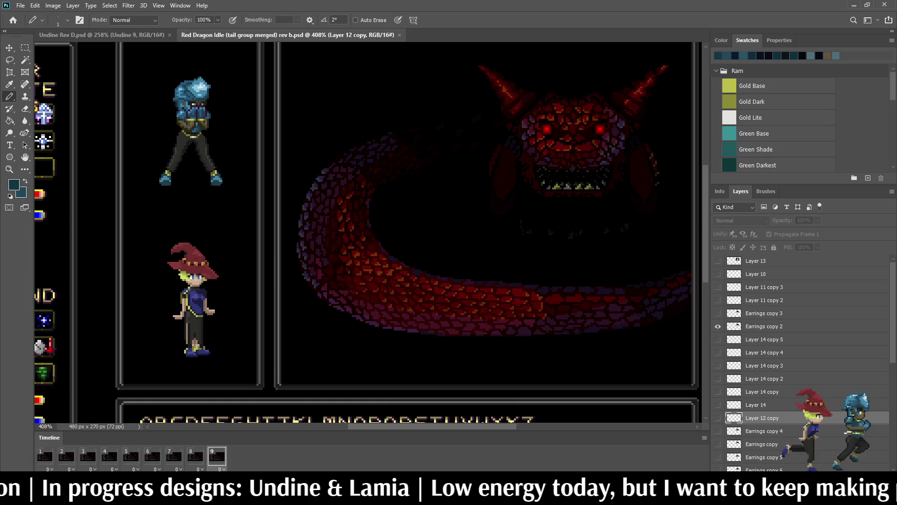
scroll(526, 190, up, 2)
scroll(525, 190, up, 2)
scroll(526, 189, up, 2)
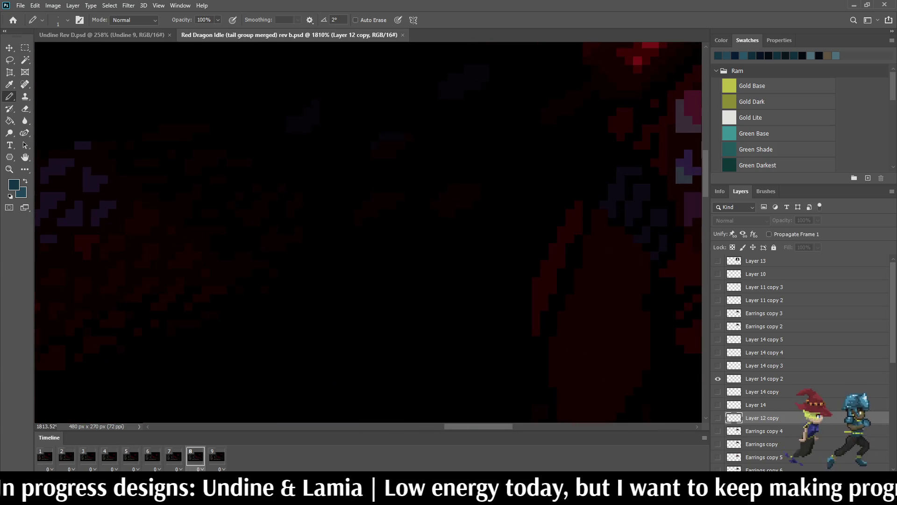
scroll(365, 232, down, 3)
scroll(364, 231, down, 3)
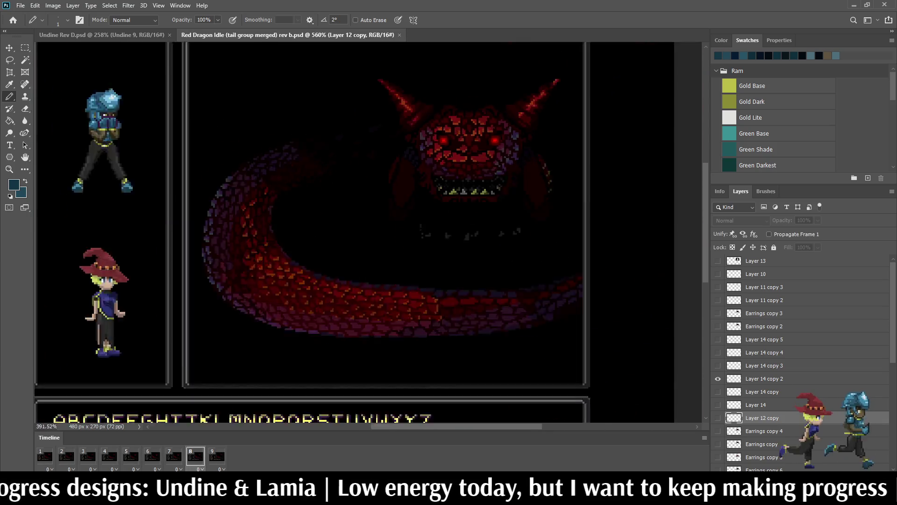
scroll(365, 232, down, 2)
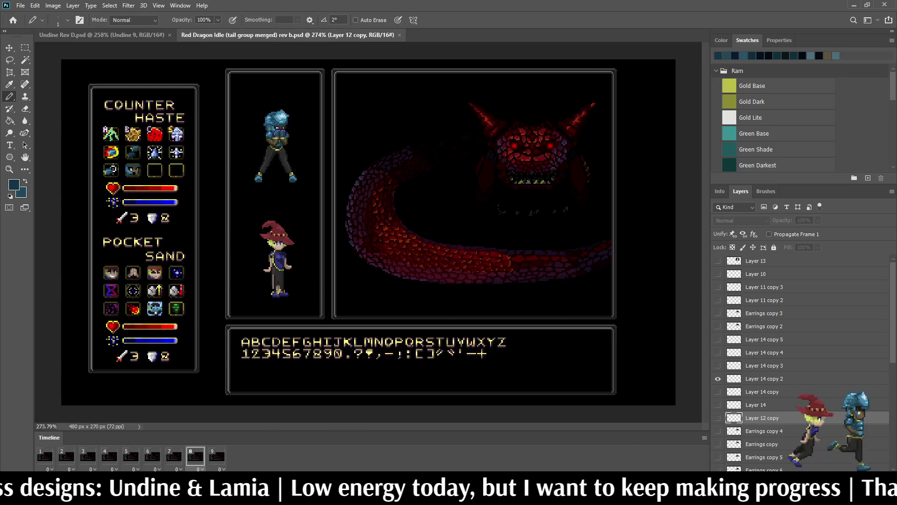
scroll(571, 128, up, 1)
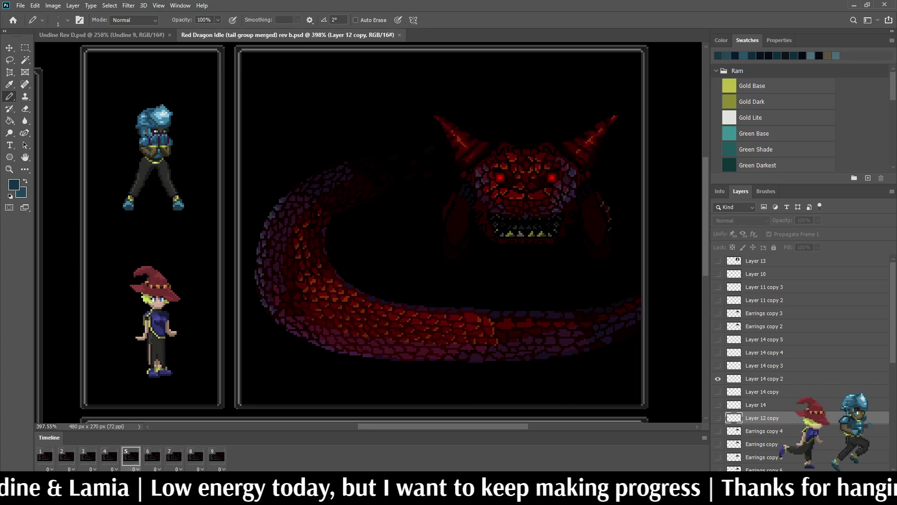
click(400, 35)
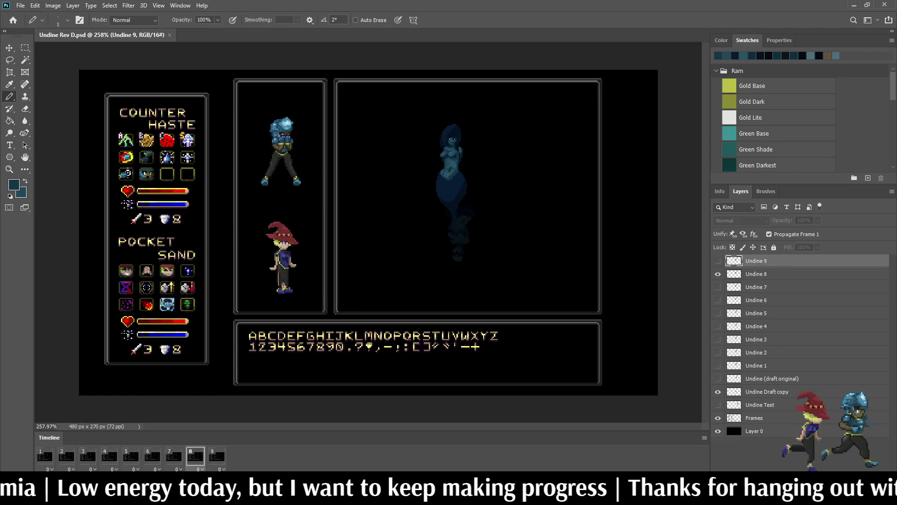
key(ctrl+1)
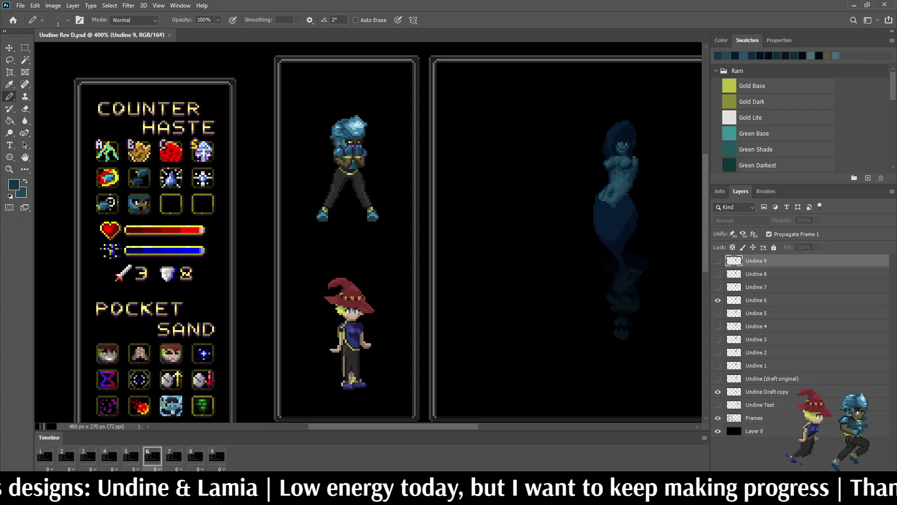
scroll(617, 210, down, 1)
scroll(617, 210, up, 2)
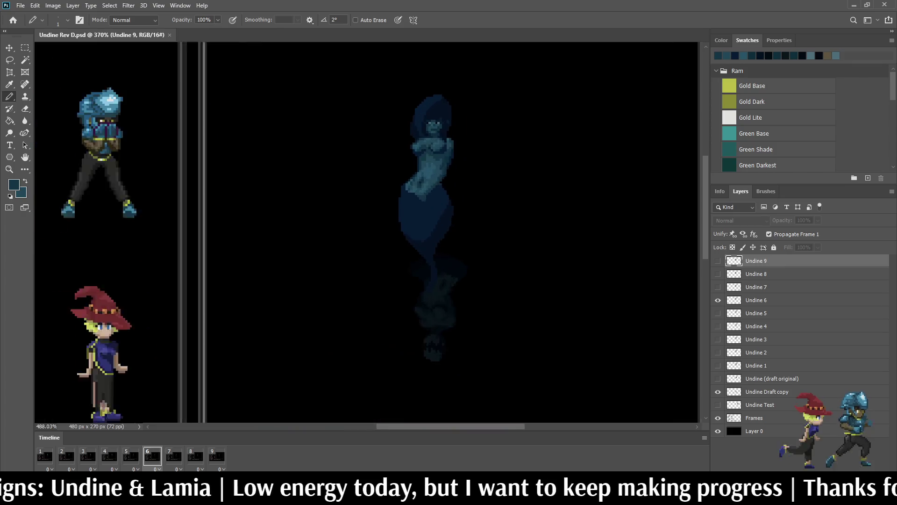
scroll(617, 211, up, 2)
scroll(618, 210, up, 1)
scroll(450, 133, down, 2)
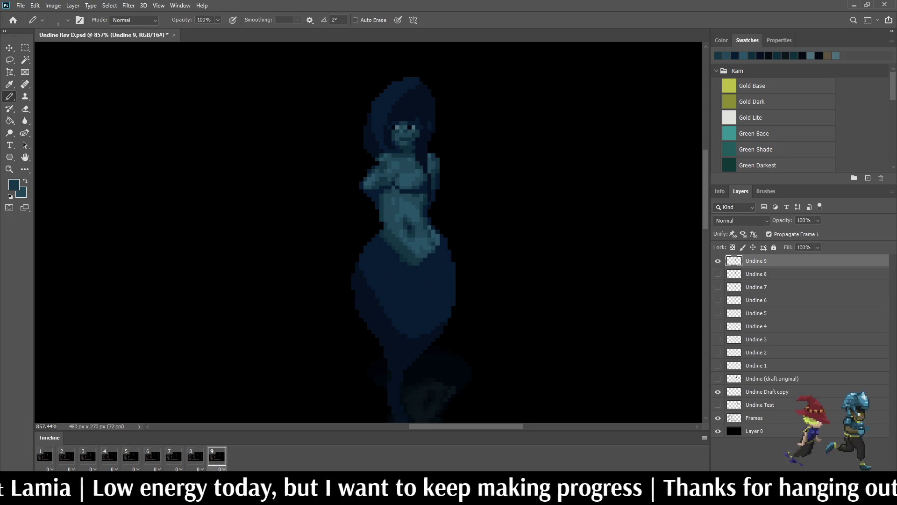
- Stop playback, compare frame 9 with frame 1 and add a new tenth frame
key(space)
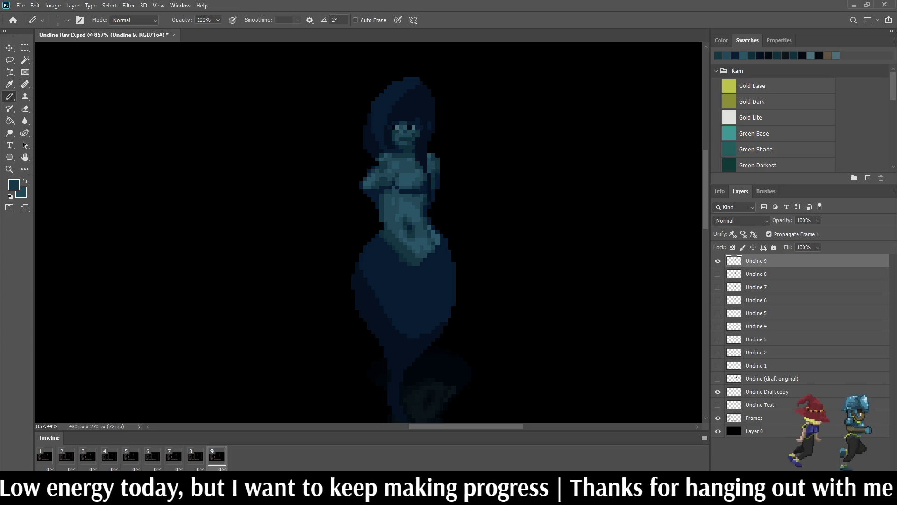
key(space)
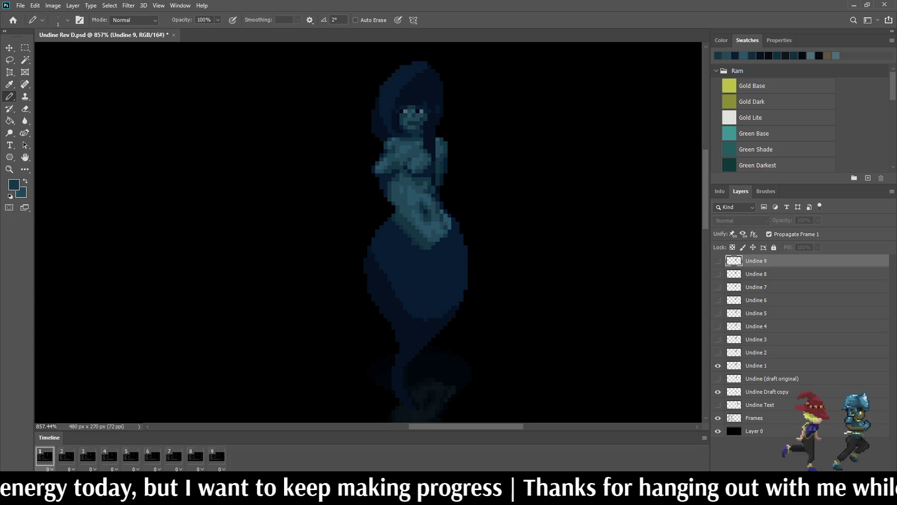
key(space)
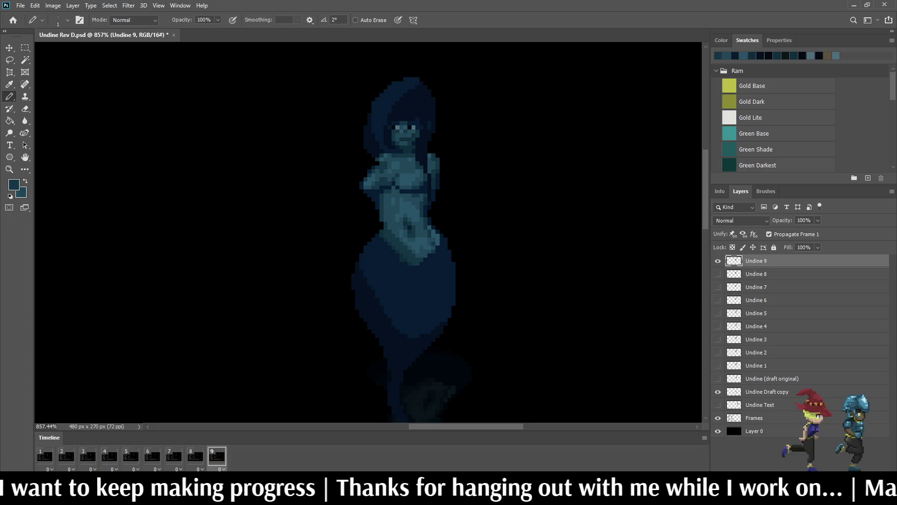
key(ctrl+alt+n)
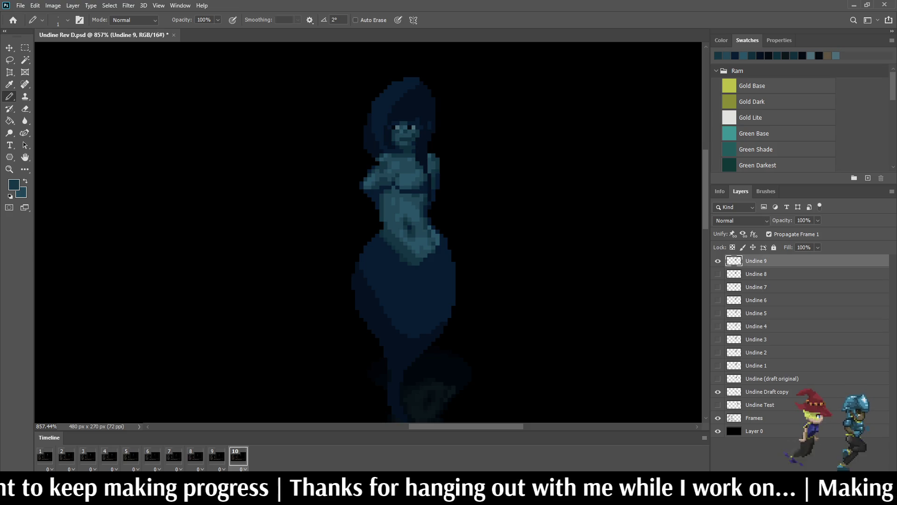
- Hide Undine 9, duplicate it visible in frame 10 and rename the copy Undine 10
click(717, 260)
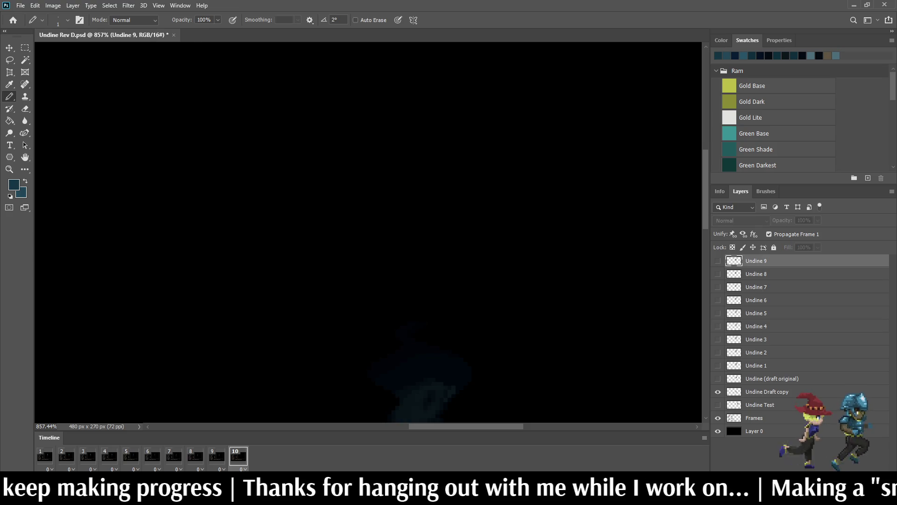
key(ctrl+j)
click(717, 260)
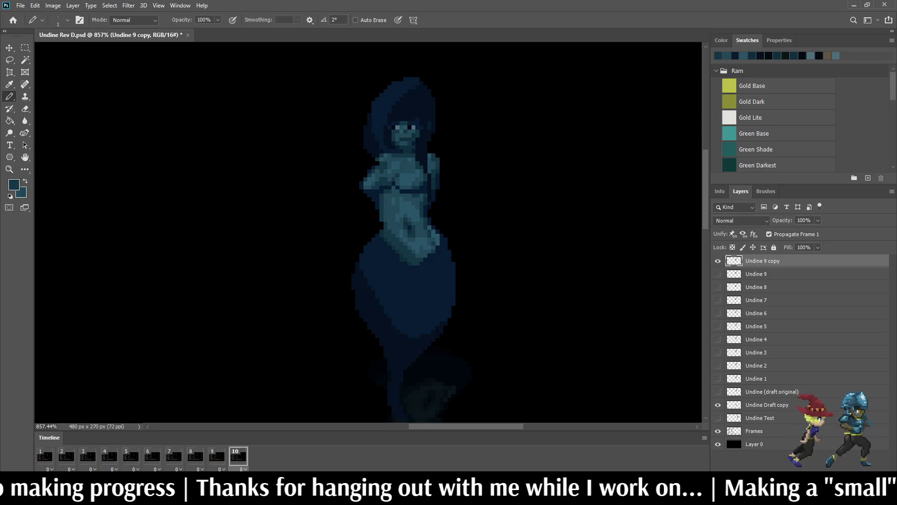
double_click(762, 260)
key(Right)
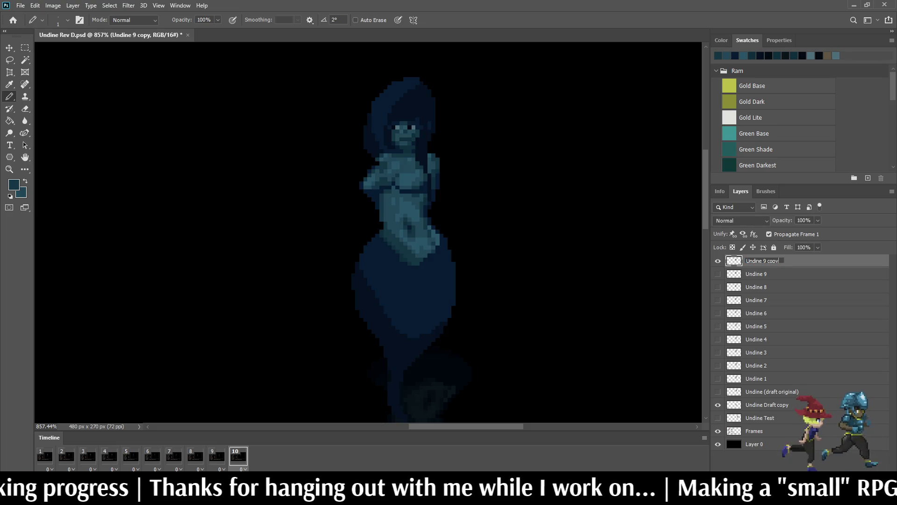
key(BackSpace)
key(BackSpace)
key(BackSpace)
key(BackSpace)
key(BackSpace)
key(BackSpace)
text(10)
key(Return)
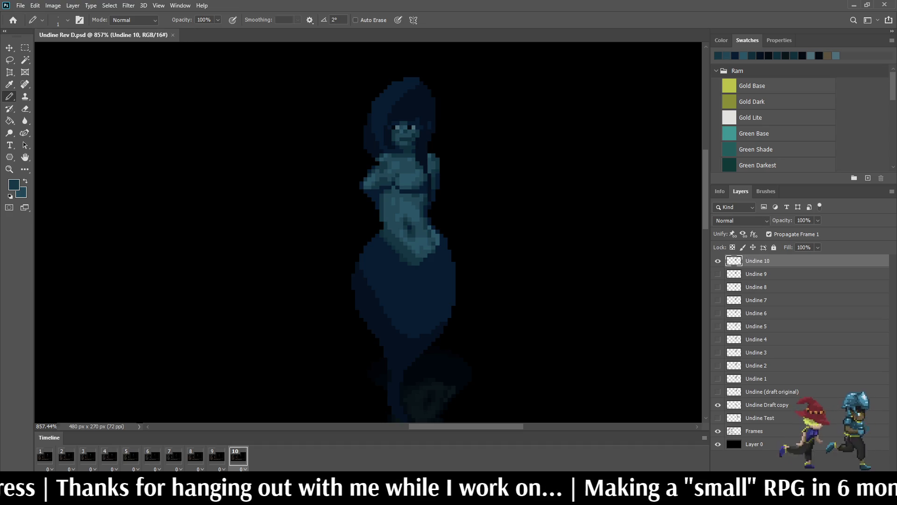
scroll(420, 210, down, 2)
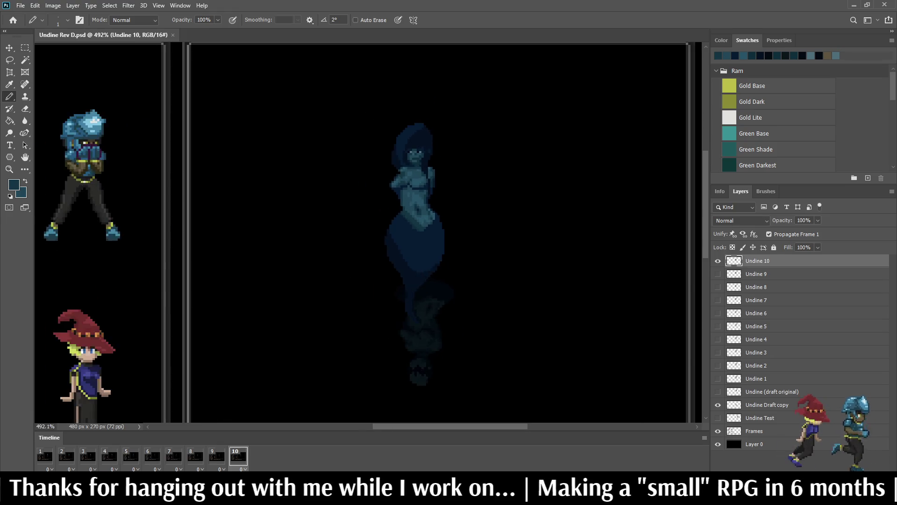
- Shift the Undine 10 figure to the right with Ctrl+Right
key(ctrl+Right)
key(ctrl+Right)
key(l)
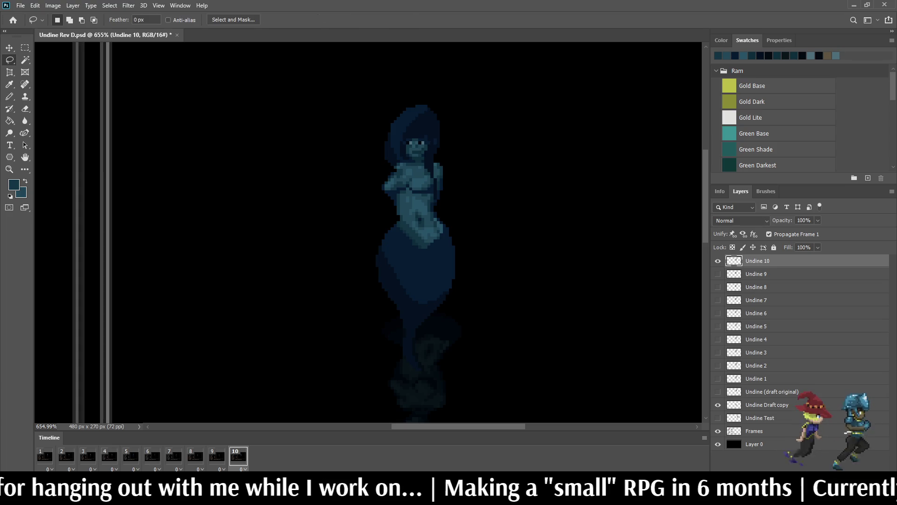
scroll(396, 185, up, 5)
- Lasso Undine 10's chest patch, nudge it one pixel left, commit, deselect and step back to frame 9
mouse_move(360, 191)
mouse_down()
mouse_move(383, 168)
mouse_move(474, 162)
mouse_move(501, 202)
mouse_move(360, 200)
mouse_up()
key(ctrl+t)
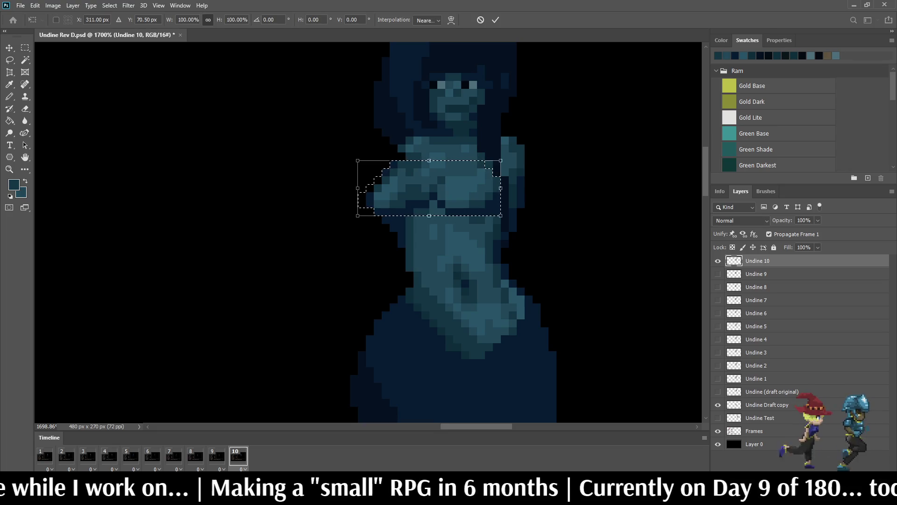
key(Left)
key(Left)
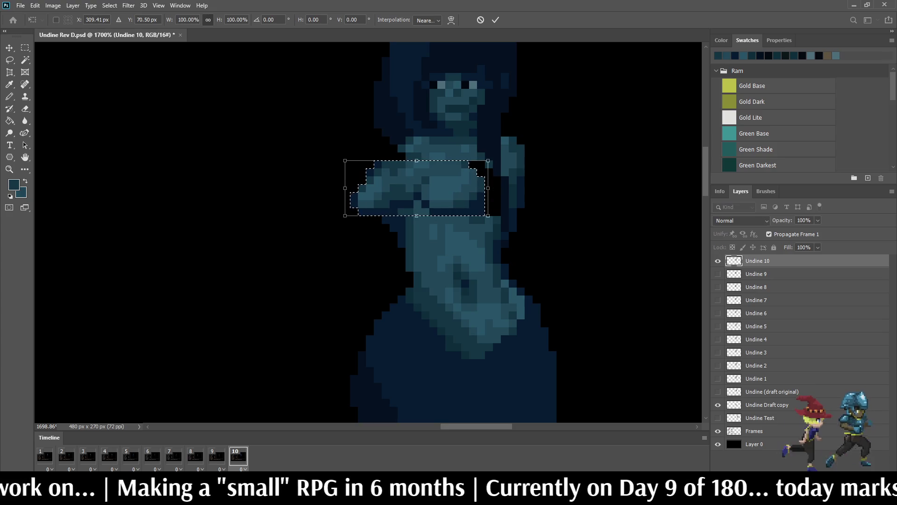
key(Return)
key(ctrl+d)
alt+scroll(511, 180, up, 2)
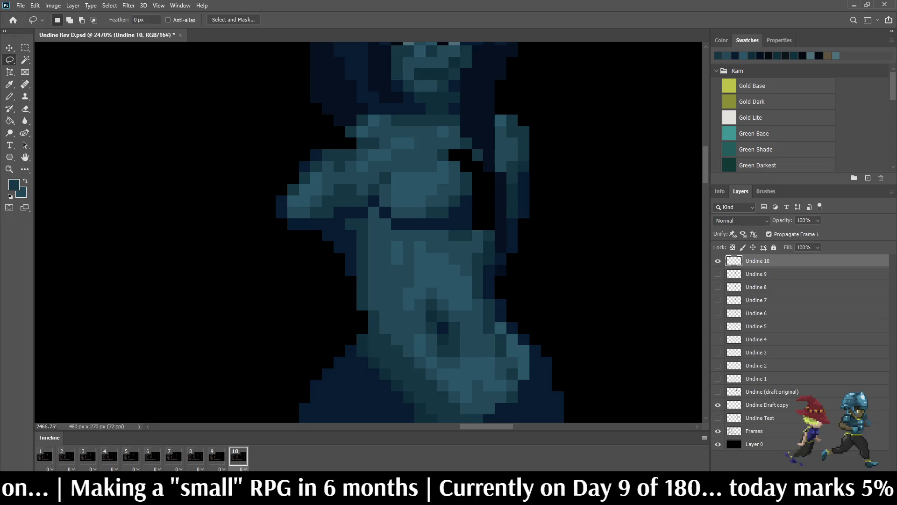
alt+scroll(511, 180, up, 2)
alt+scroll(511, 180, up, 2)
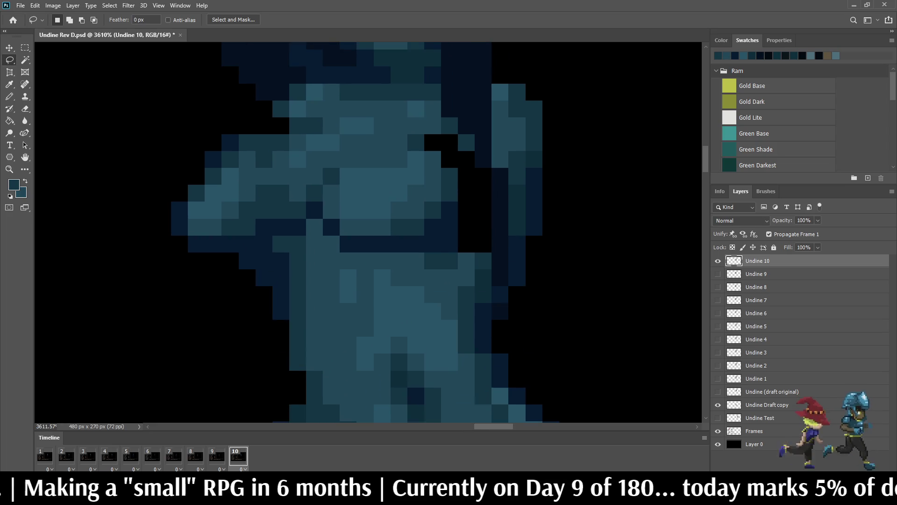
key(Left)
key(i)
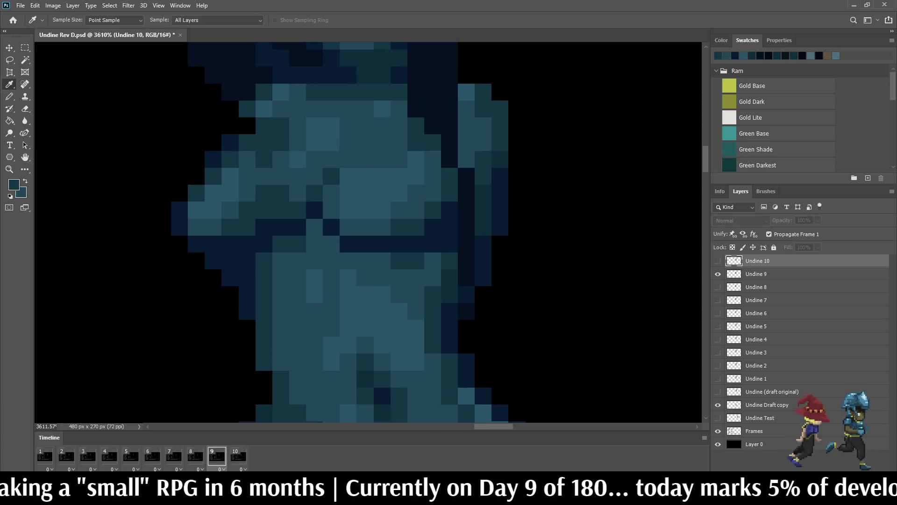
- With the Pencil on frame 10, paint the black gap pixels between arm and body blue
key(b)
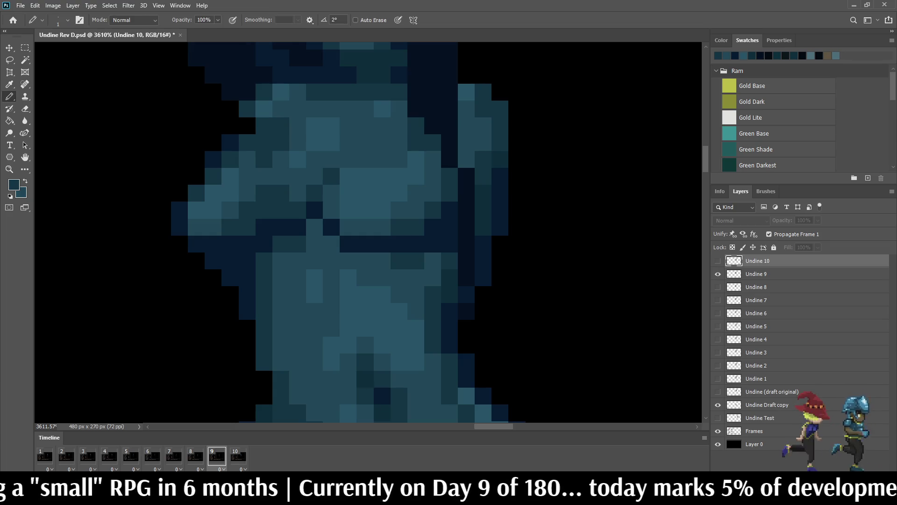
key(Right)
mouse_move(466, 244)
mouse_down()
mouse_move(484, 245)
mouse_move(484, 176)
mouse_move(465, 228)
mouse_up()
click(466, 176)
click(466, 160)
click(449, 142)
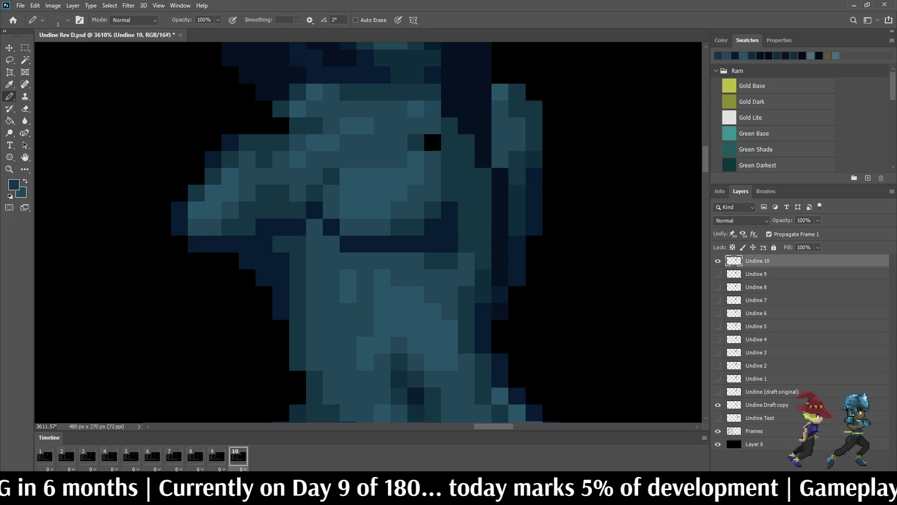
click(433, 143)
scroll(491, 169, down, 3)
scroll(491, 169, down, 3)
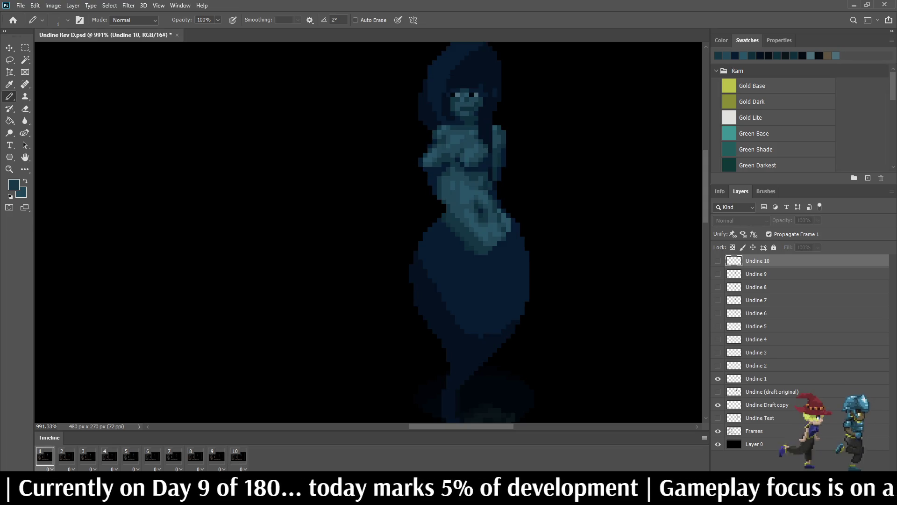
scroll(368, 231, down, 3)
scroll(368, 231, down, 3)
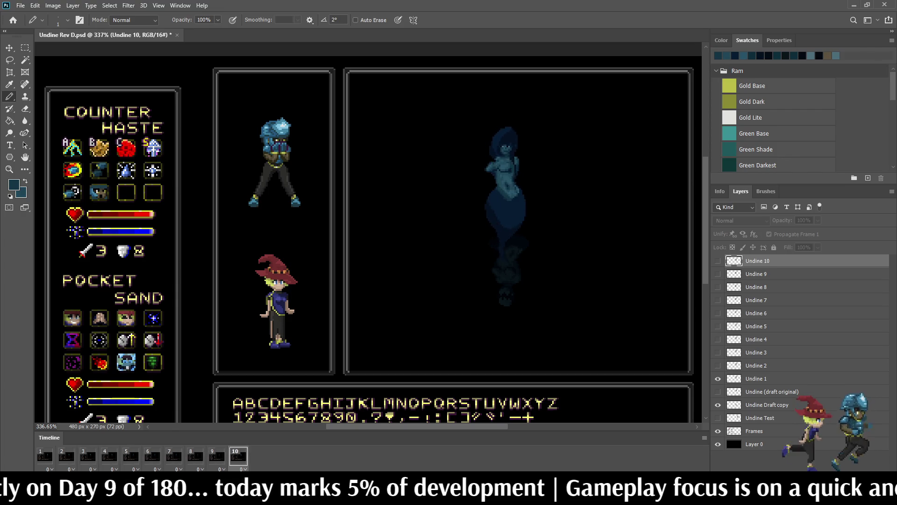
- Stop playback on frame 10, deselect and paint the black pixel column teal with the Pencil
key(space)
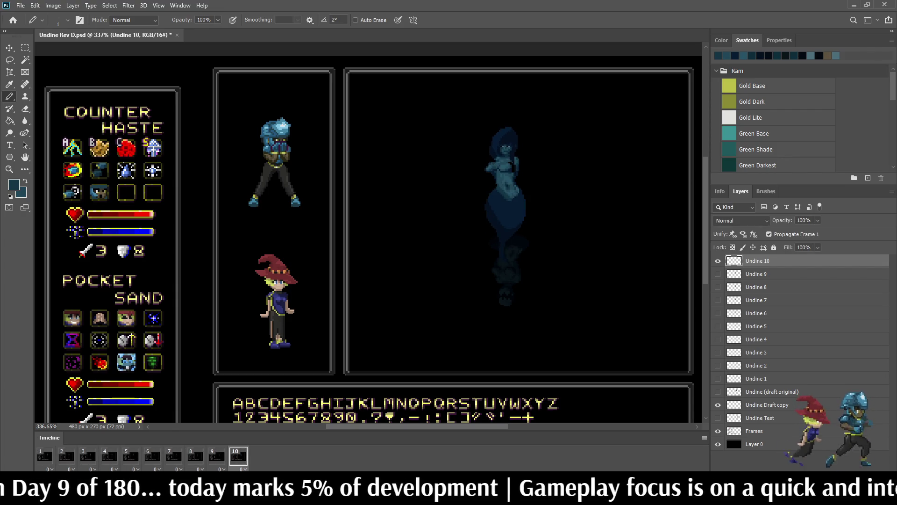
scroll(530, 137, up, 4)
scroll(530, 154, up, 2)
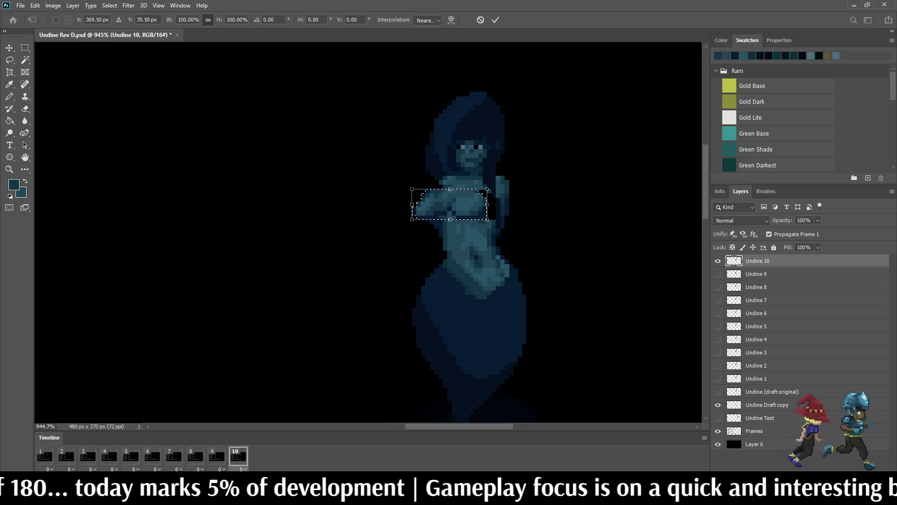
key(ctrl+d)
scroll(548, 225, up, 1)
scroll(549, 224, up, 1)
scroll(480, 232, up, 2)
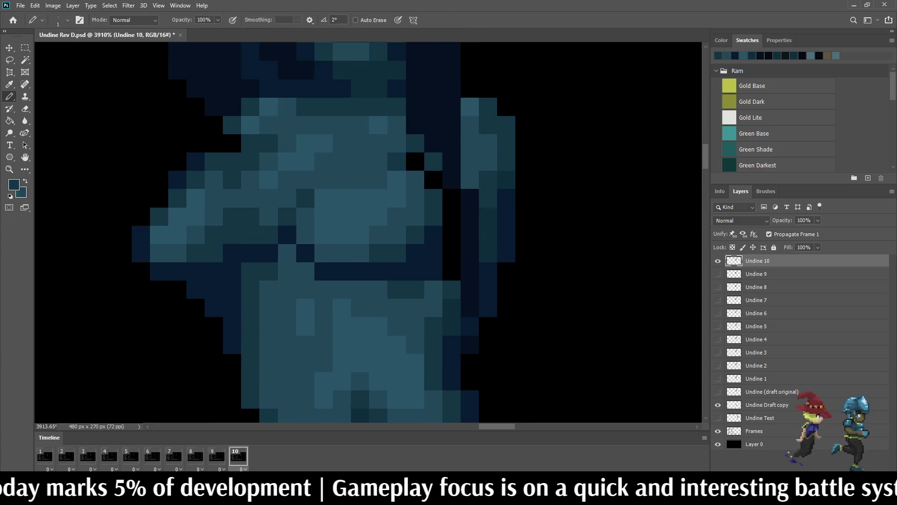
drag(451, 272, 451, 198)
scroll(433, 179, down, 3)
scroll(433, 180, down, 2)
scroll(433, 179, down, 2)
- Play and stop the loop in the battle mockup, then add an eleventh animation frame
key(space)
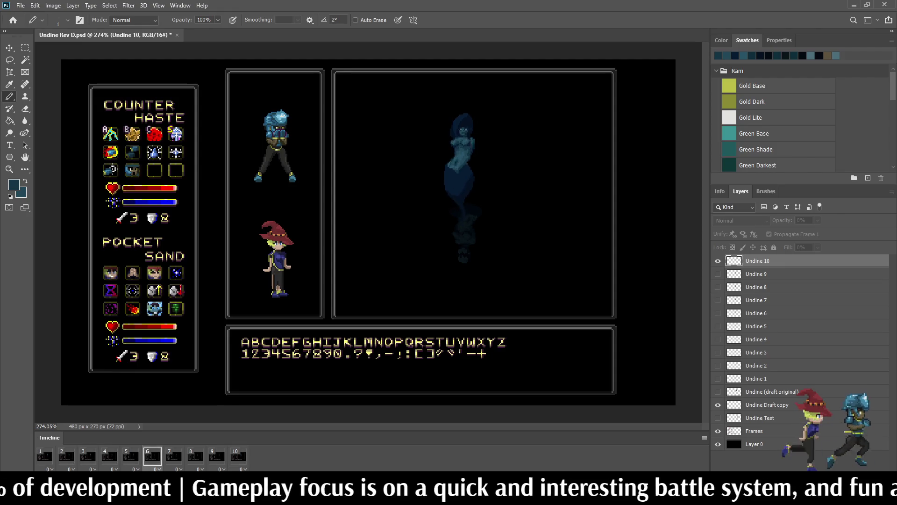
key(space)
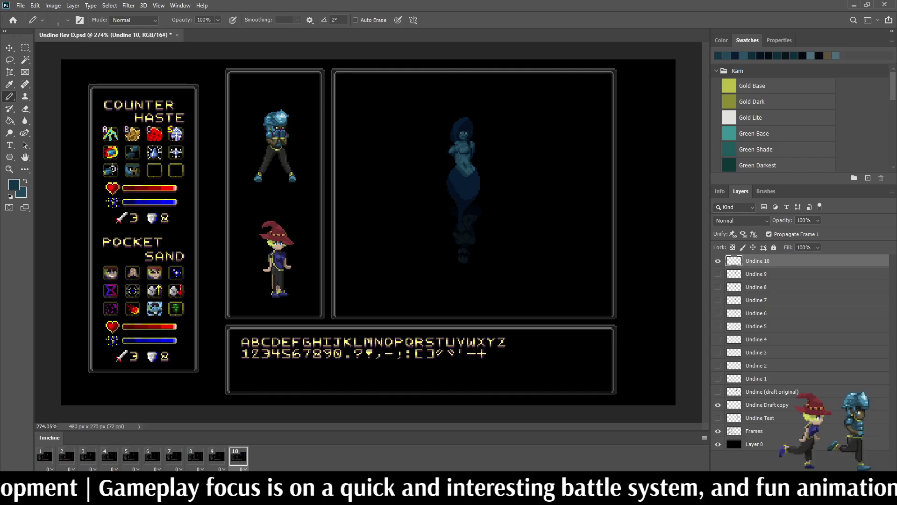
key(space)
key(space)
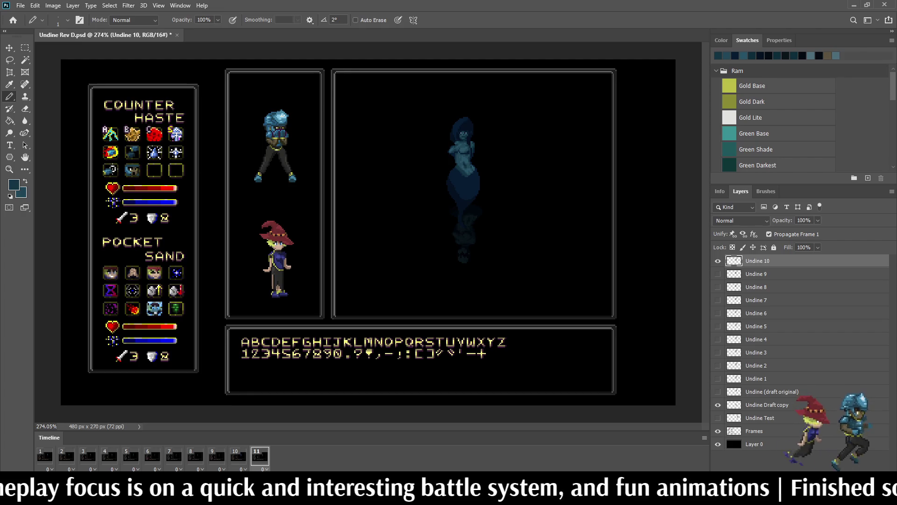
- Hide Undine 10, duplicate Undine 2 to the top of the stack and rename it Undine 11
click(718, 260)
click(757, 365)
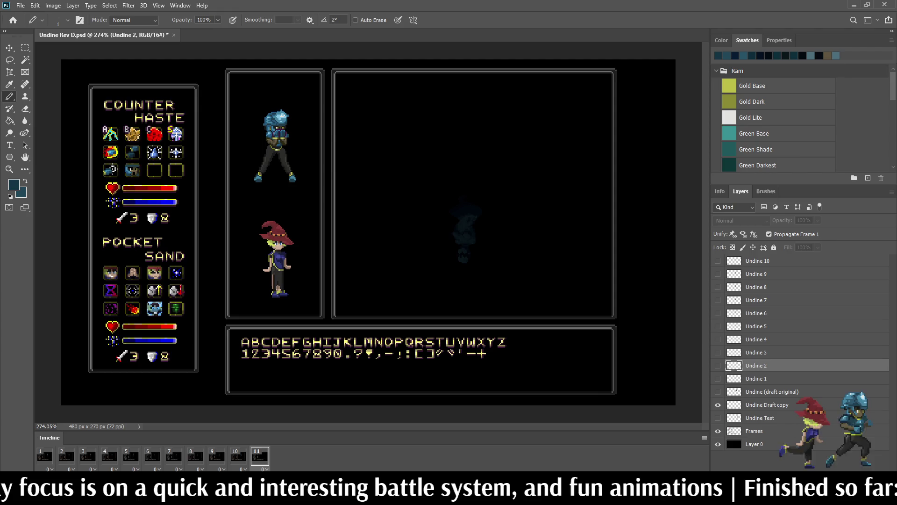
key(ctrl+j)
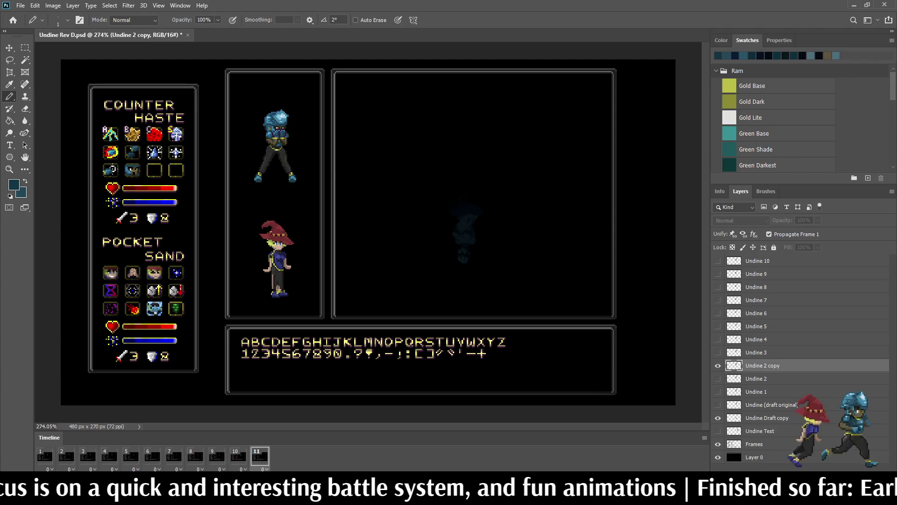
click(718, 365)
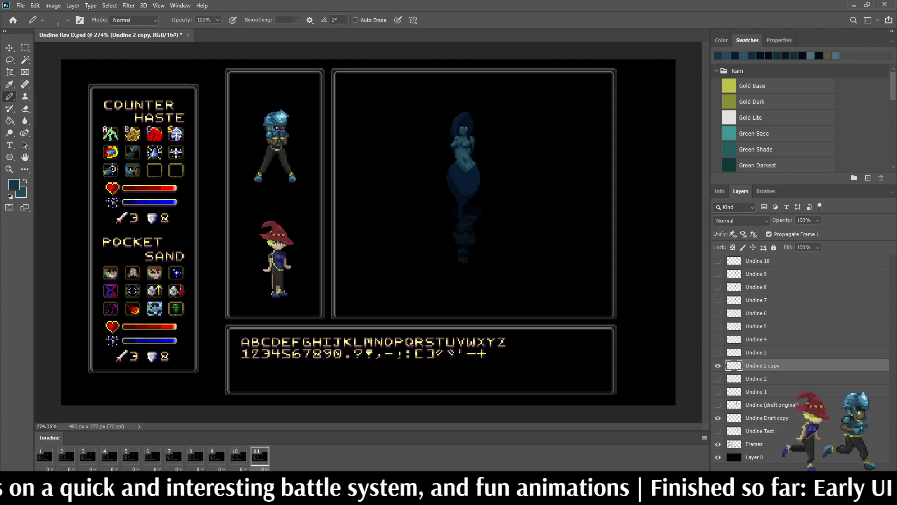
key(ctrl+shift+bracketright)
double_click(763, 261)
text(Undine 1)
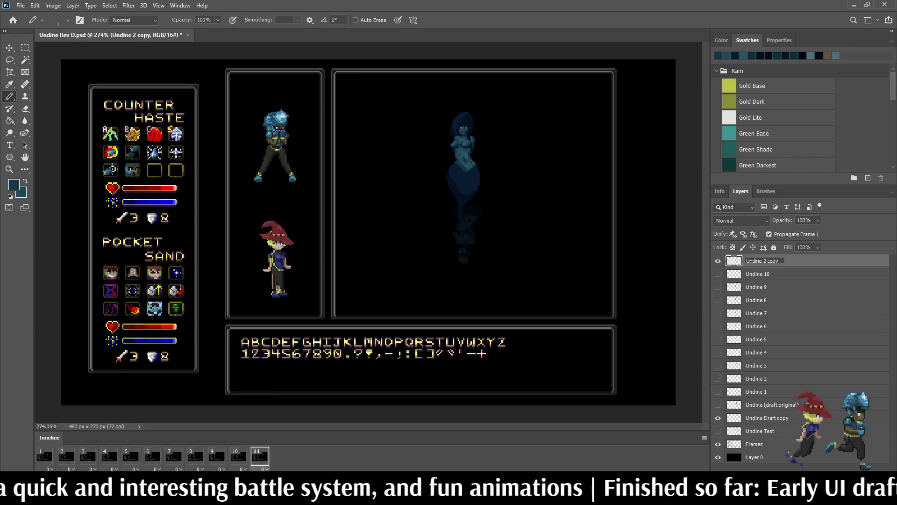
text(1)
key(Return)
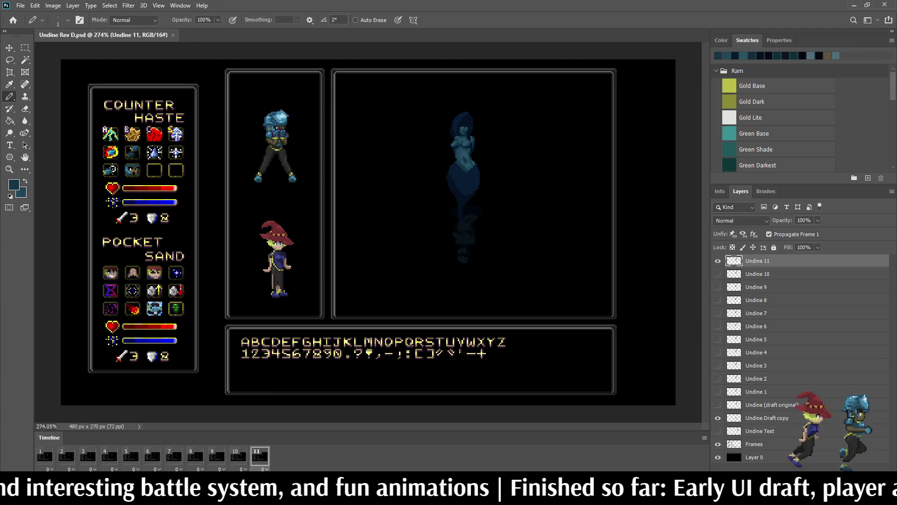
scroll(477, 116, up, 5)
- Play the preview, cancel a transform on Undine 11 and ready the Lasso for editing
key(space)
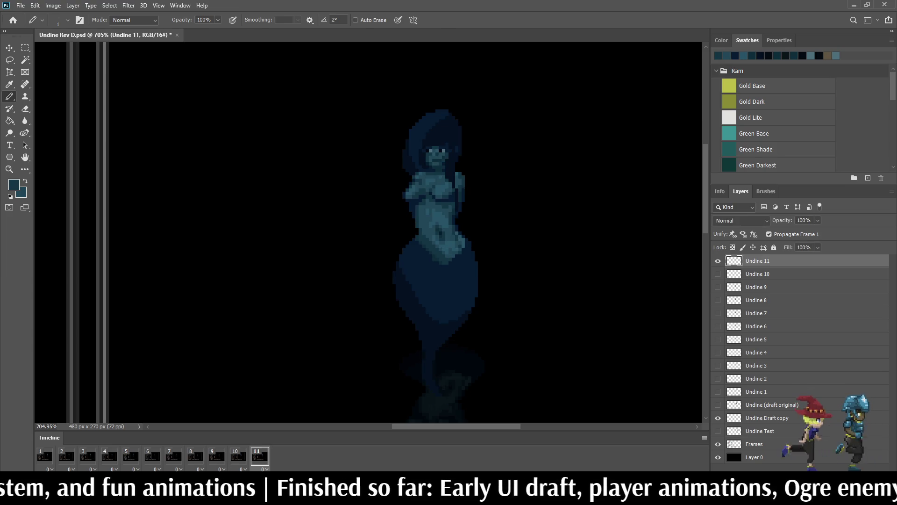
key(ctrl+t)
key(Return)
key(b)
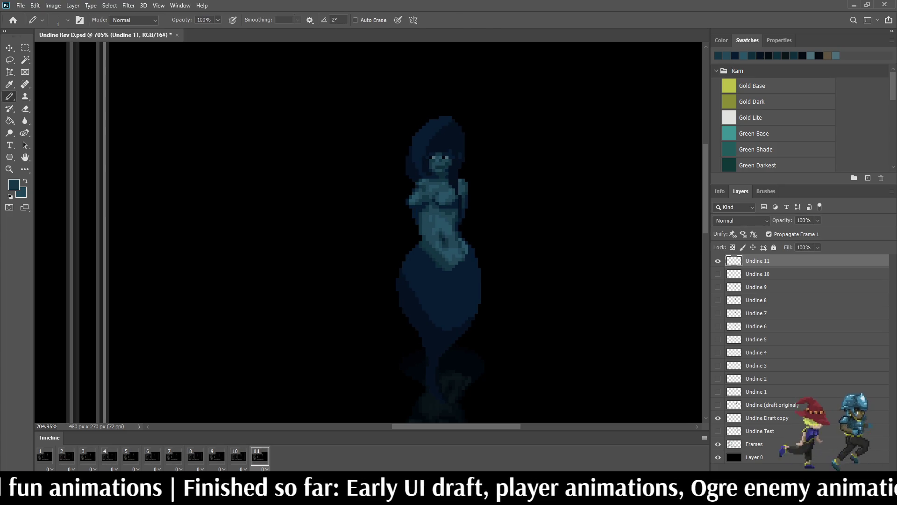
key(l)
scroll(420, 211, up, 5)
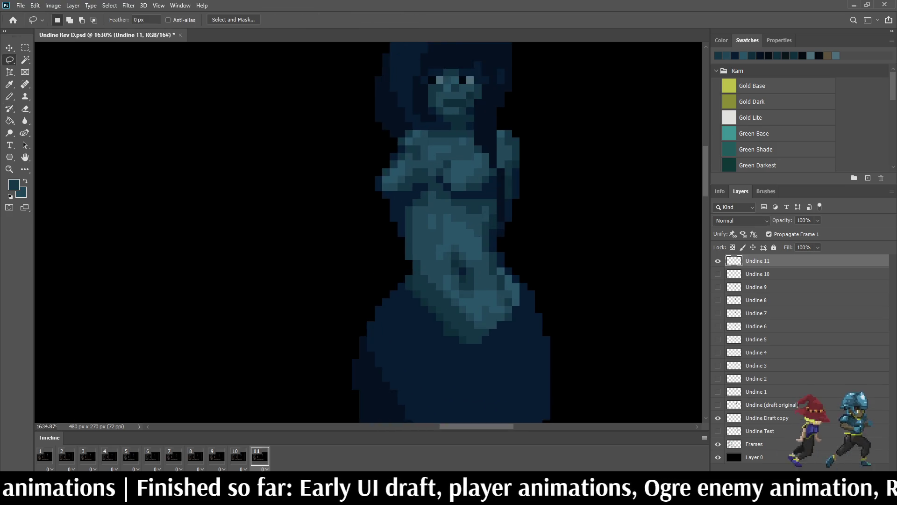
- Lasso frame 11's chest and arms and move them one pixel right and one down
drag(423, 144, 379, 211)
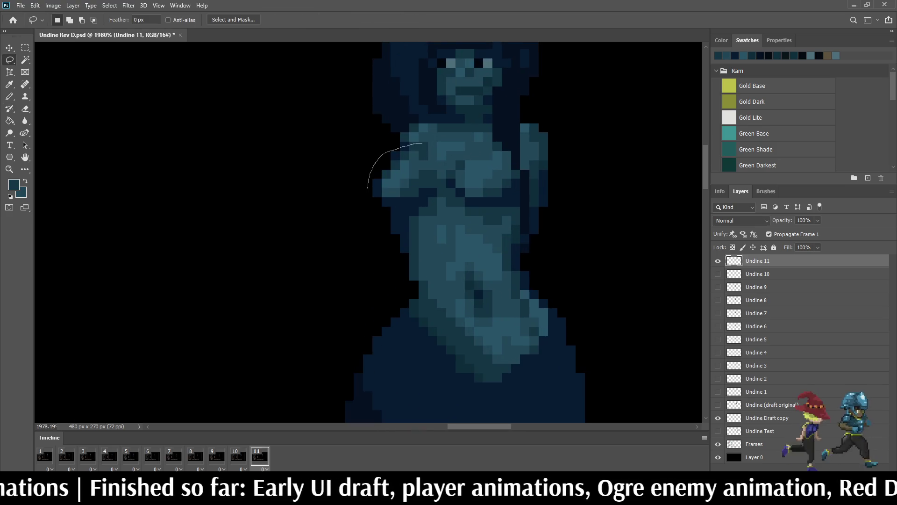
drag(433, 206, 507, 209)
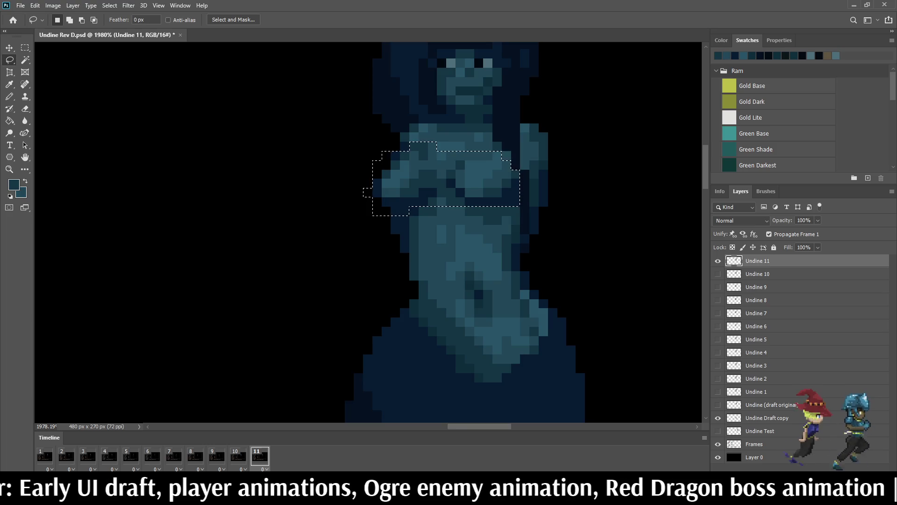
key(ctrl+t)
key(Right)
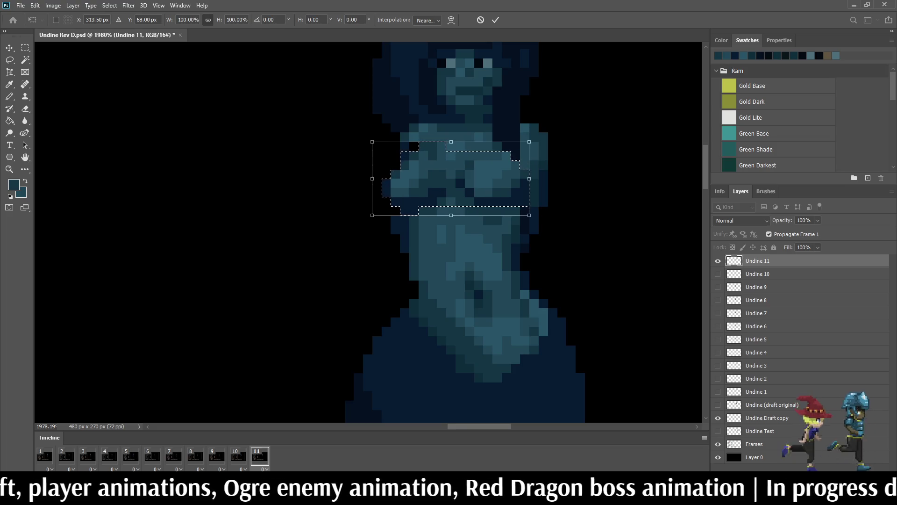
key(Down)
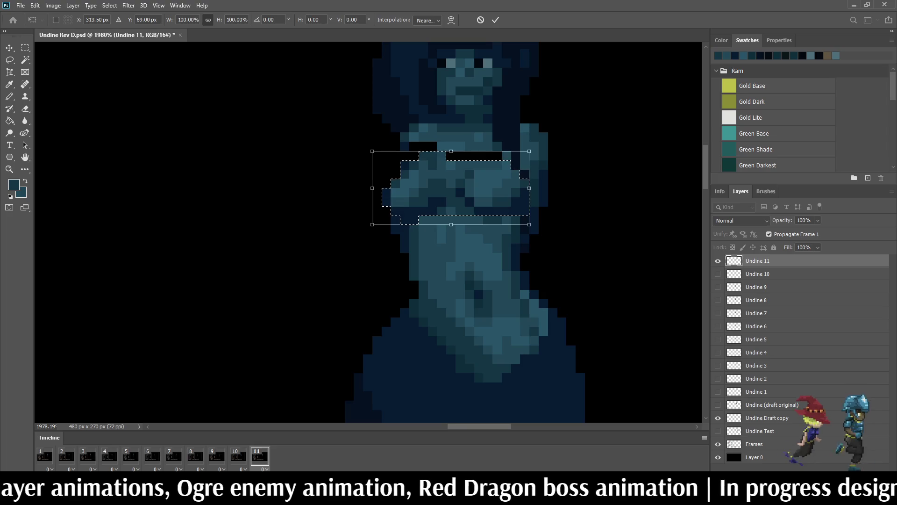
key(Return)
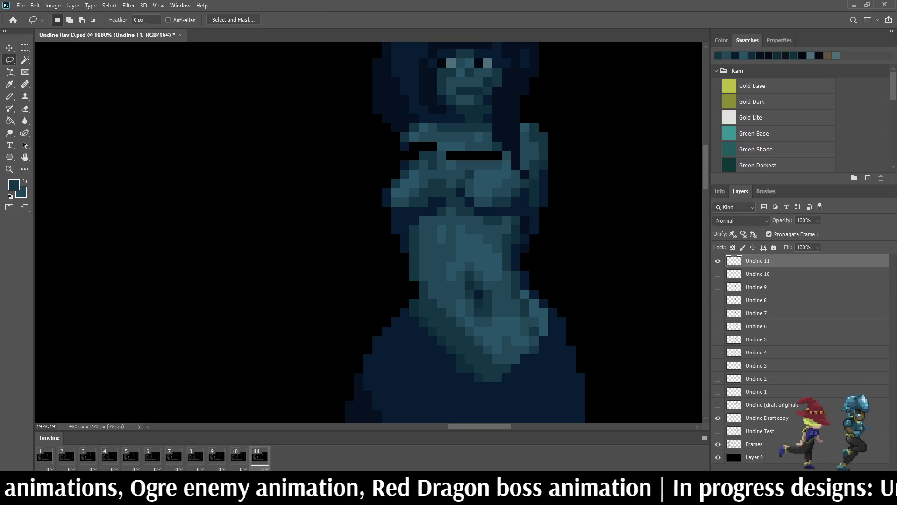
- Sample colours and Pencil the chest gap teal, then paint a dark pixel on the chest
key(ctrl+minus)
key(ctrl+plus)
key(ctrl+plus)
key(i)
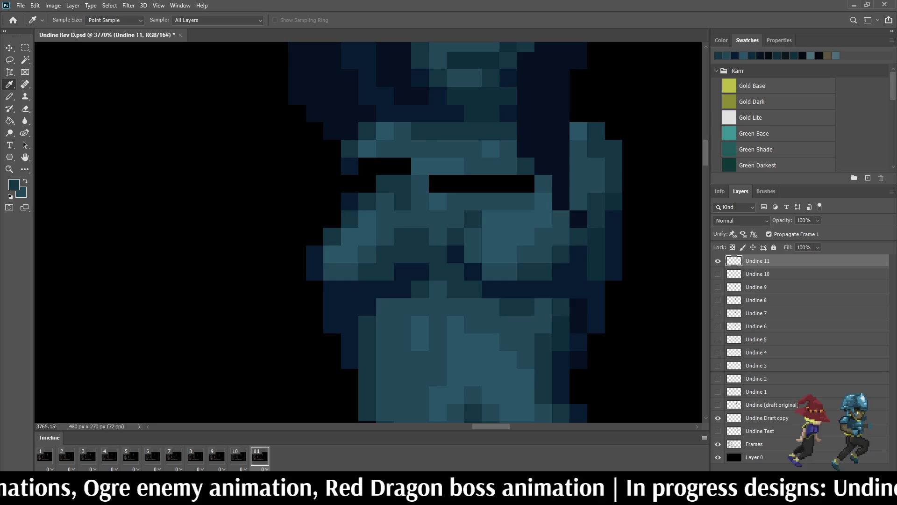
key(b)
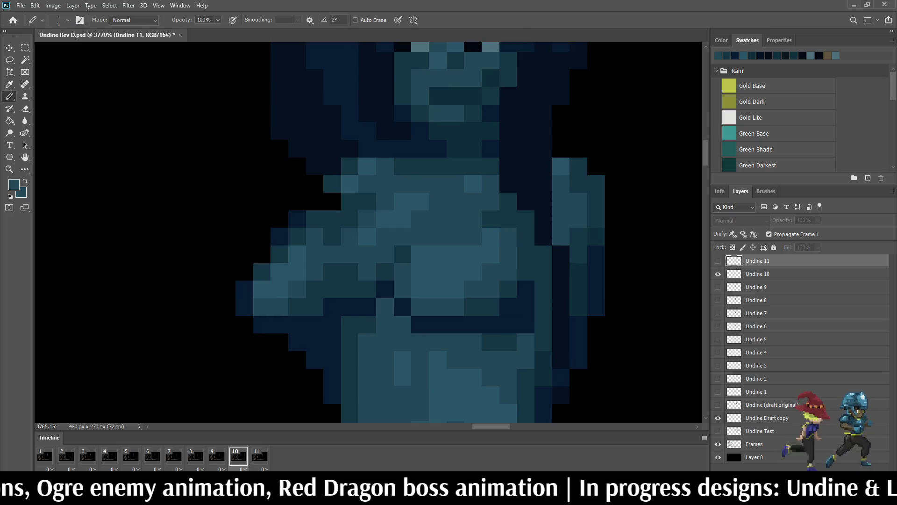
drag(473, 184, 508, 184)
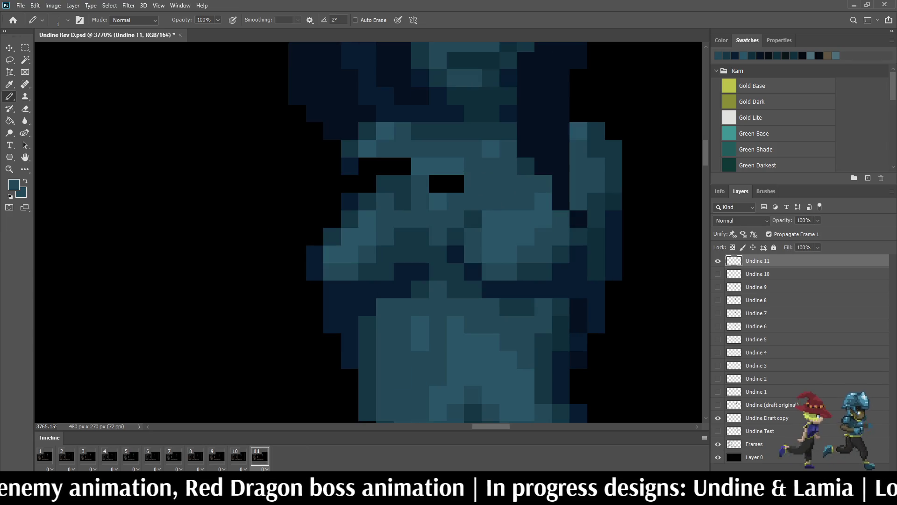
key(i)
key(b)
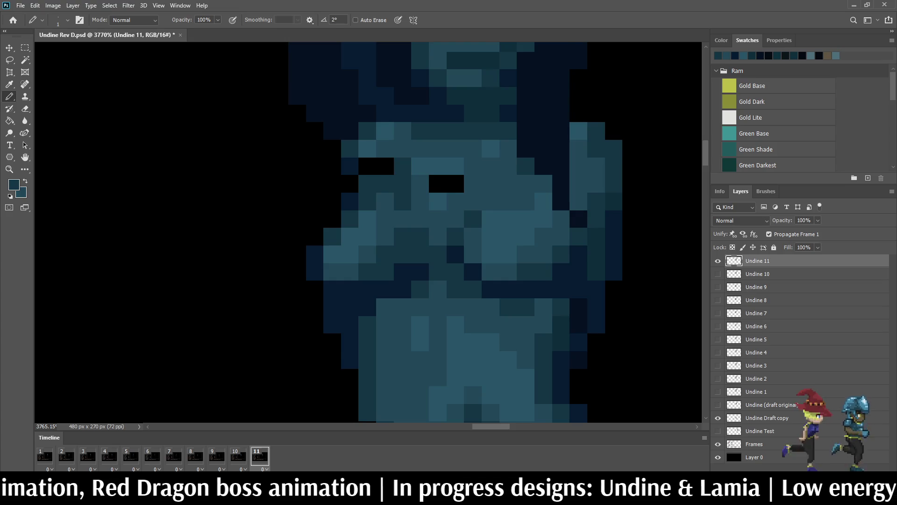
scroll(407, 172, up, 2)
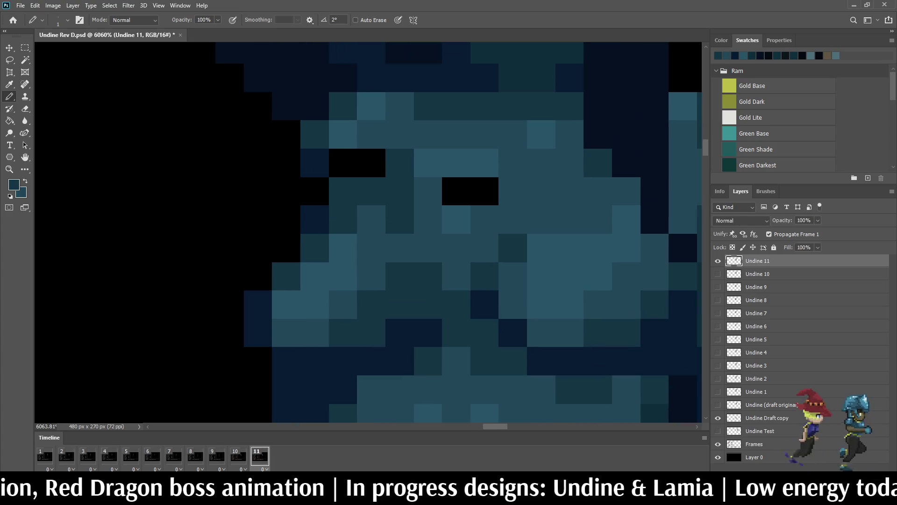
key(i)
key(b)
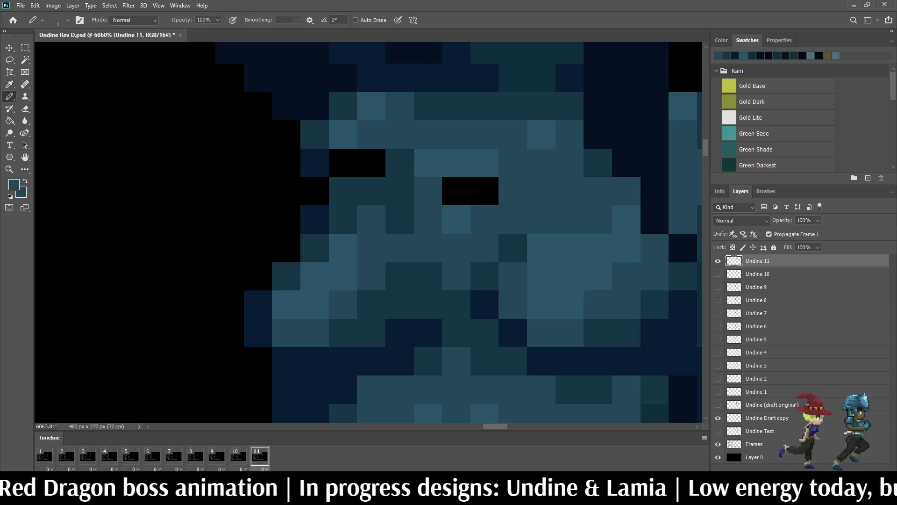
click(371, 163)
scroll(372, 163, down, 5)
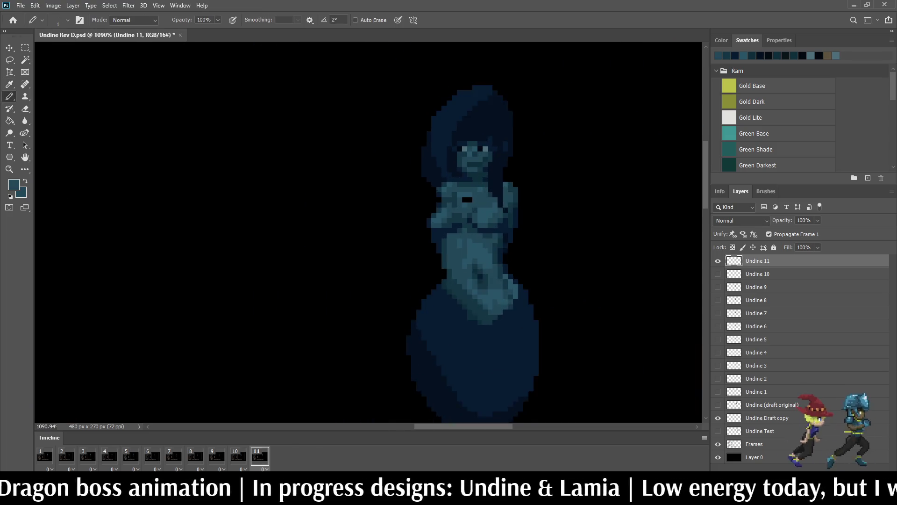
scroll(452, 188, up, 2)
scroll(452, 187, up, 1)
scroll(536, 200, down, 3)
scroll(536, 200, down, 2)
scroll(536, 200, down, 1)
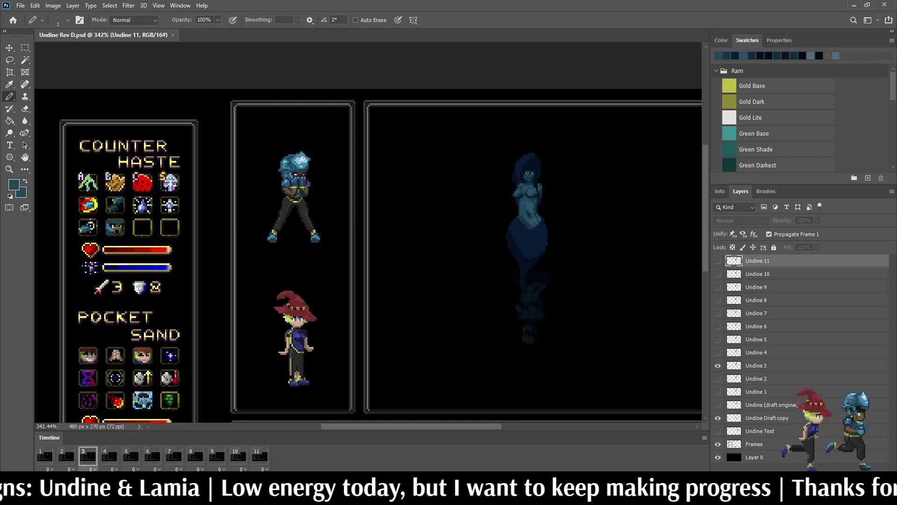
- Fit the document then zoom to 300% to watch the eleven-frame loop in the mockup
key(ctrl+1)
key(ctrl+plus)
key(ctrl+plus)
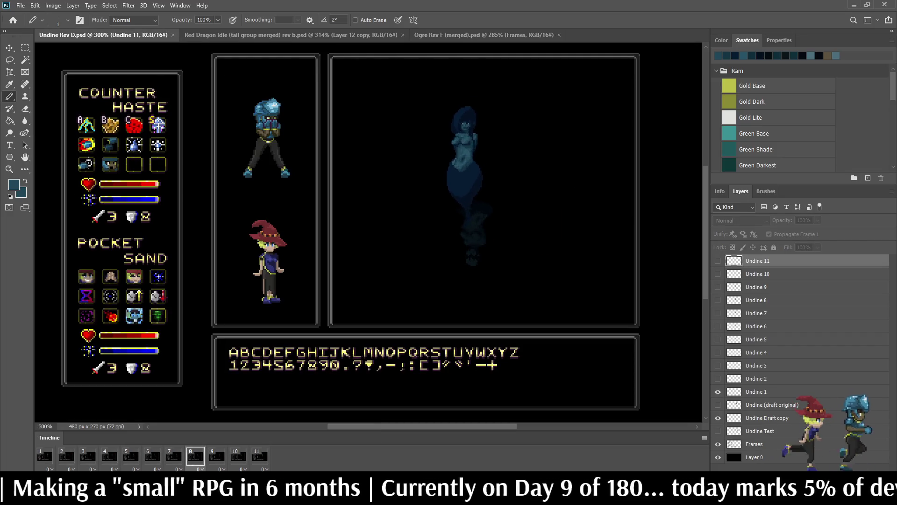
scroll(480, 254, up, 10)
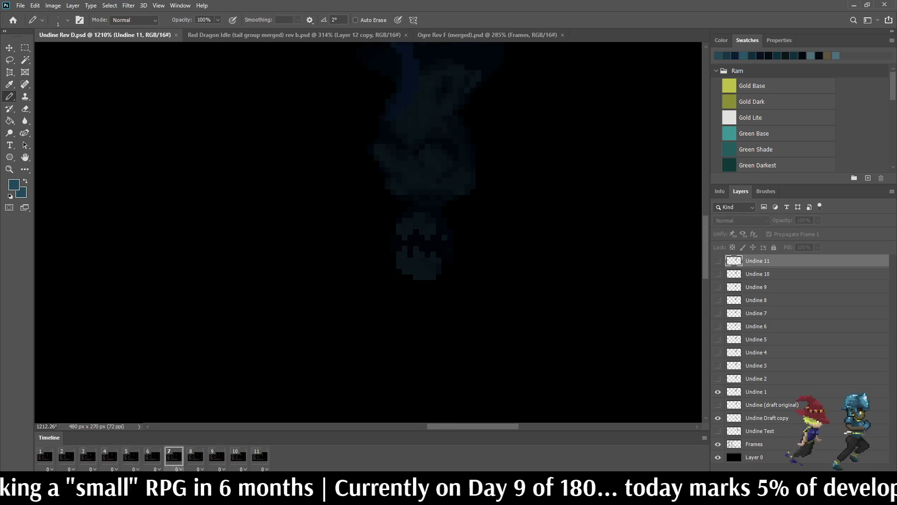
scroll(427, 238, down, 3)
scroll(427, 238, down, 4)
scroll(428, 238, down, 3)
scroll(423, 198, up, 1)
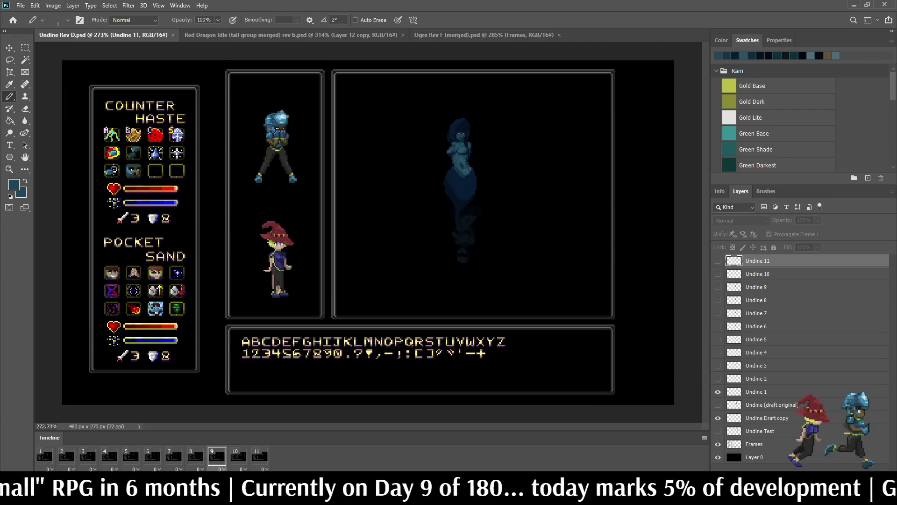
scroll(423, 198, up, 2)
scroll(423, 197, up, 2)
scroll(553, 130, up, 1)
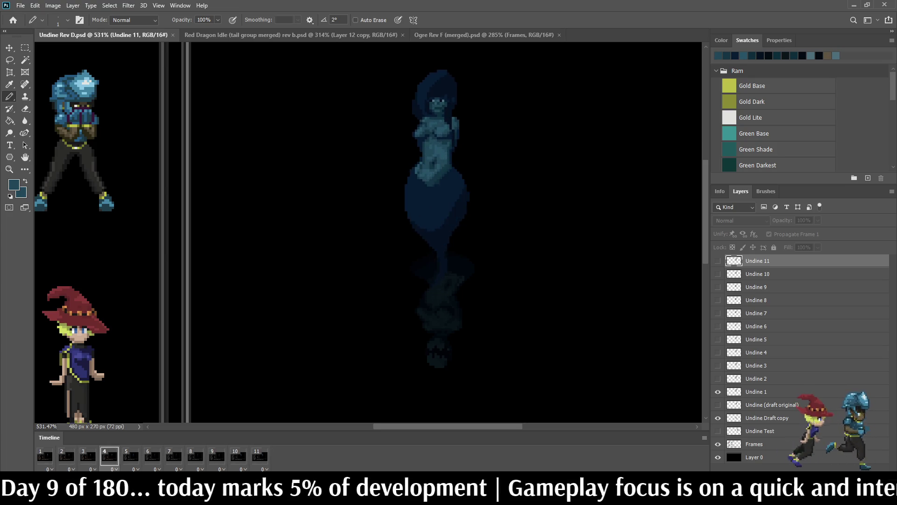
- Return the view to 300% after inspecting the tail, before duplicating frame 12
key(ctrl+1)
key(ctrl+plus)
key(ctrl+plus)
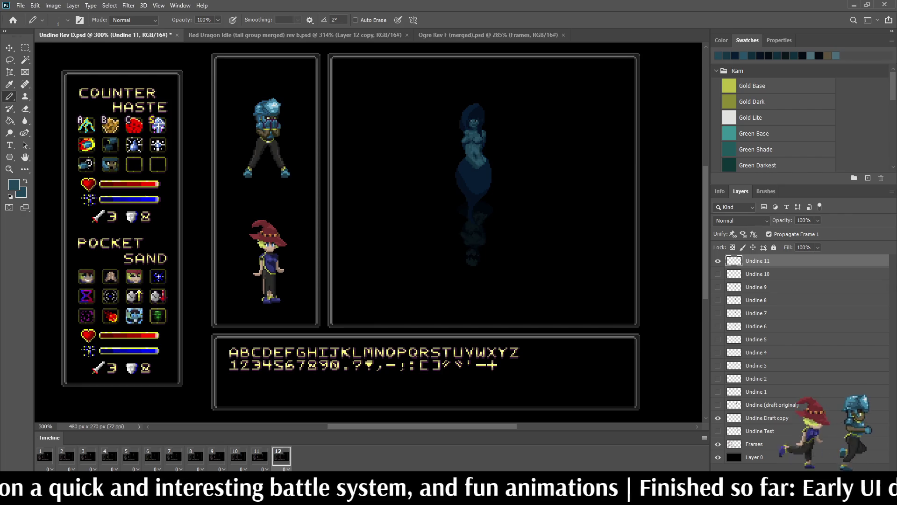
- Duplicate Undine 11 as Undine 12, check frame 1, return to frame 12 and start a transform
key(ctrl+j)
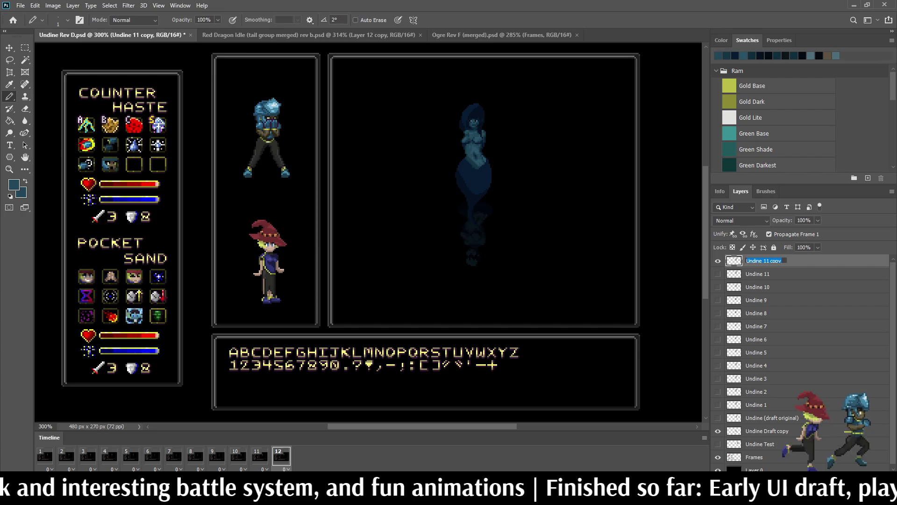
key(BackSpace)
text(2)
key(Return)
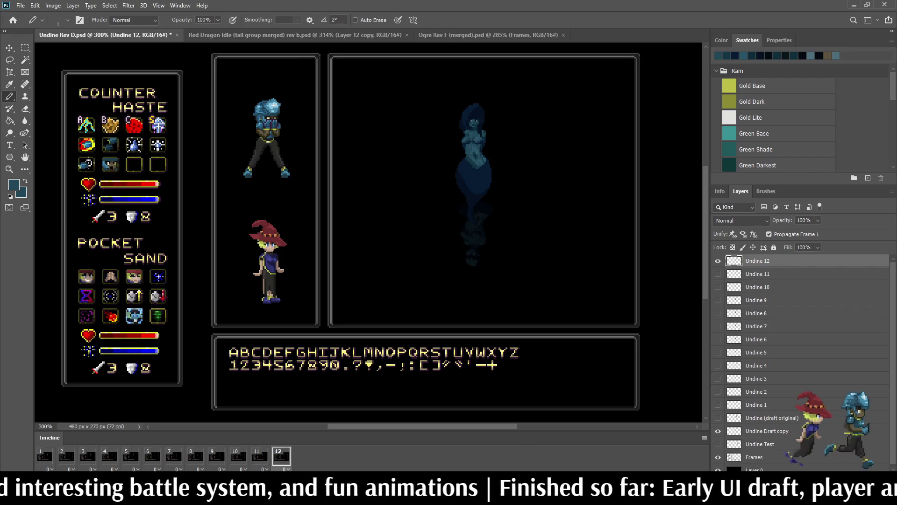
key(Right)
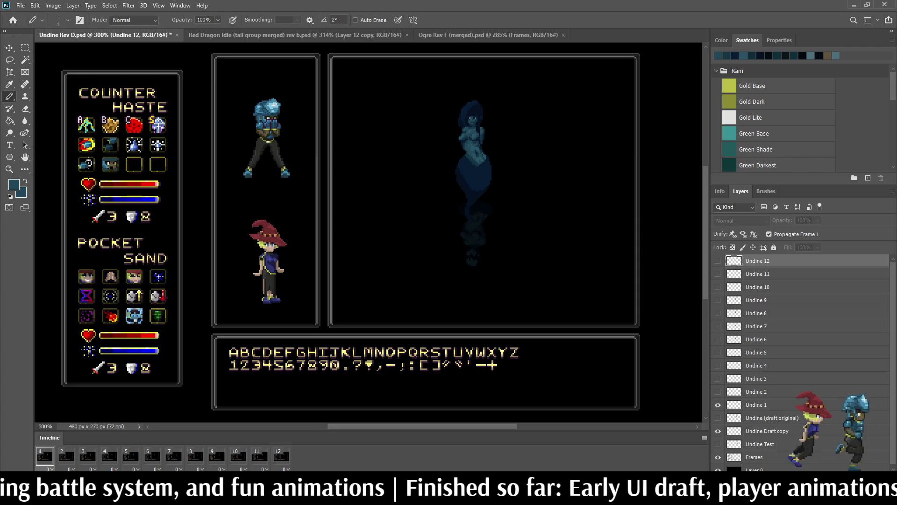
key(Left)
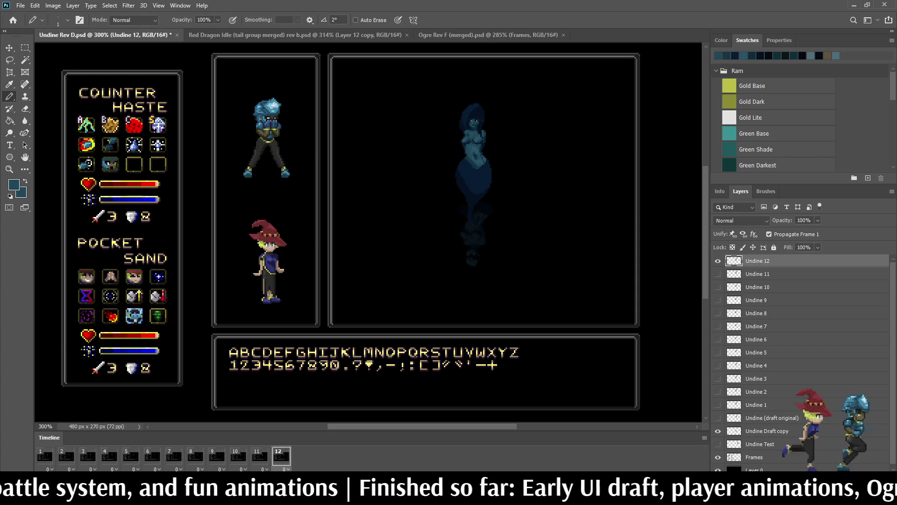
key(ctrl+t)
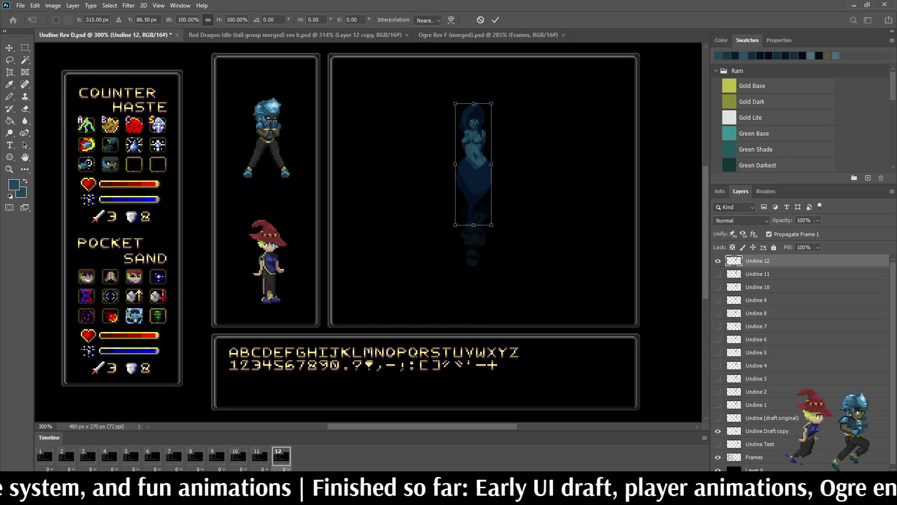
- Commit the Undine 12 transform and play the twelve-frame loop in the mockup
key(Return)
key(b)
key(space)
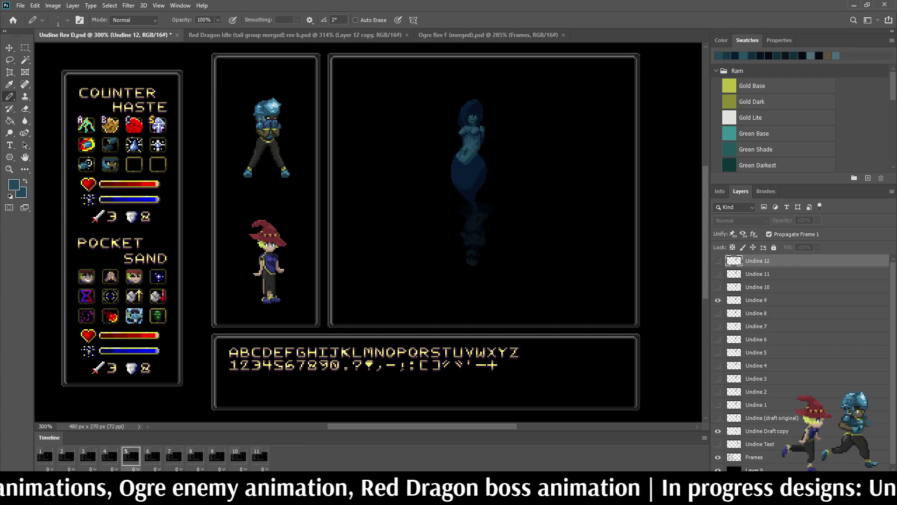
- Fit the view, step between frames 8, 9 and 11, then play the Undine loop
key(ctrl+1)
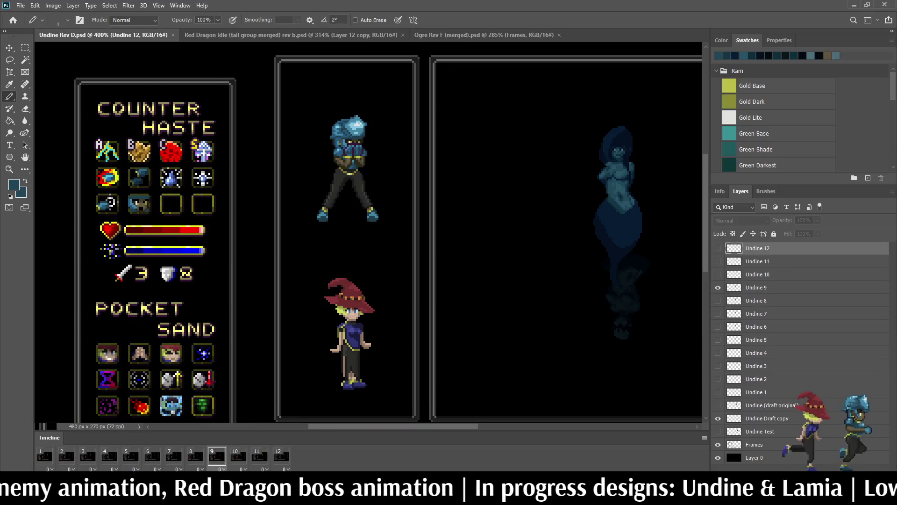
scroll(369, 236, right, 5)
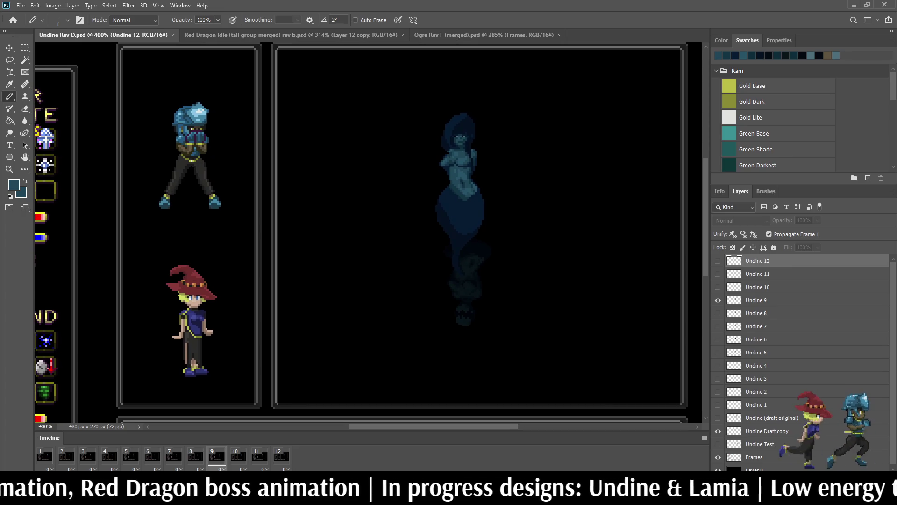
key(Left)
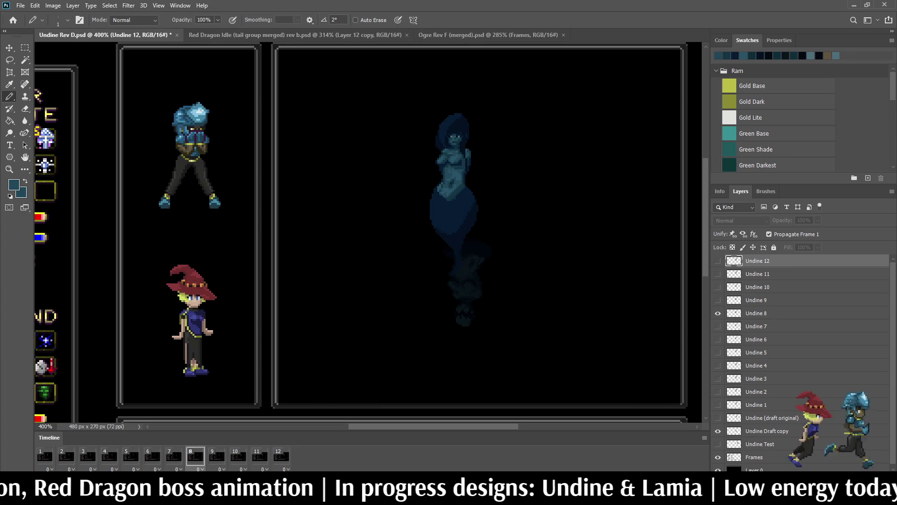
key(Right)
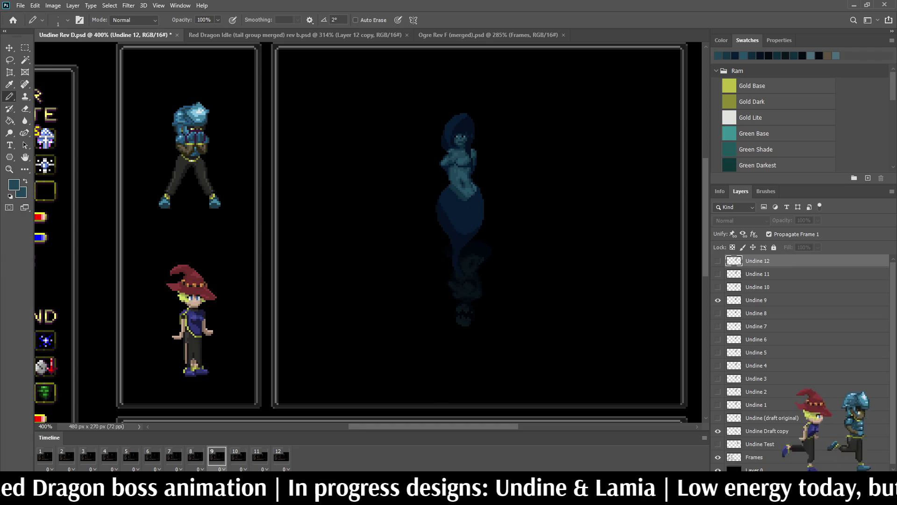
key(Right)
key(Right)
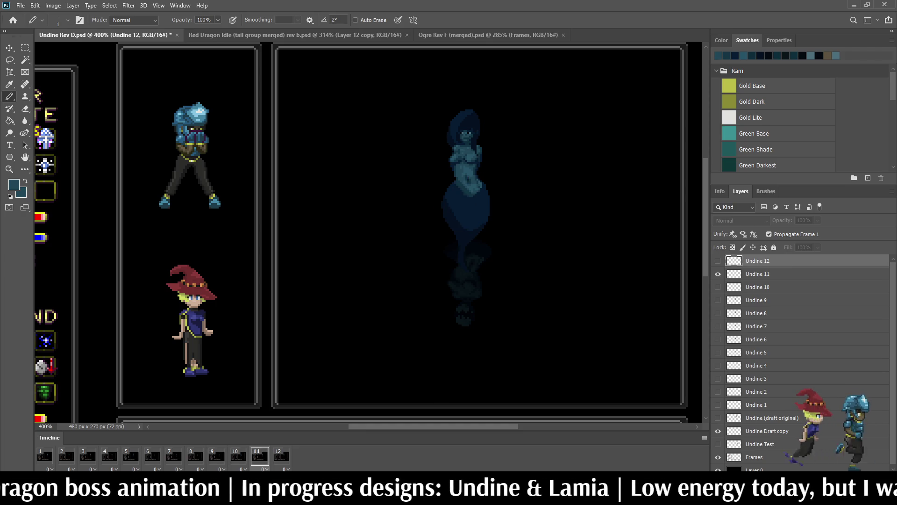
key(Left)
key(Left)
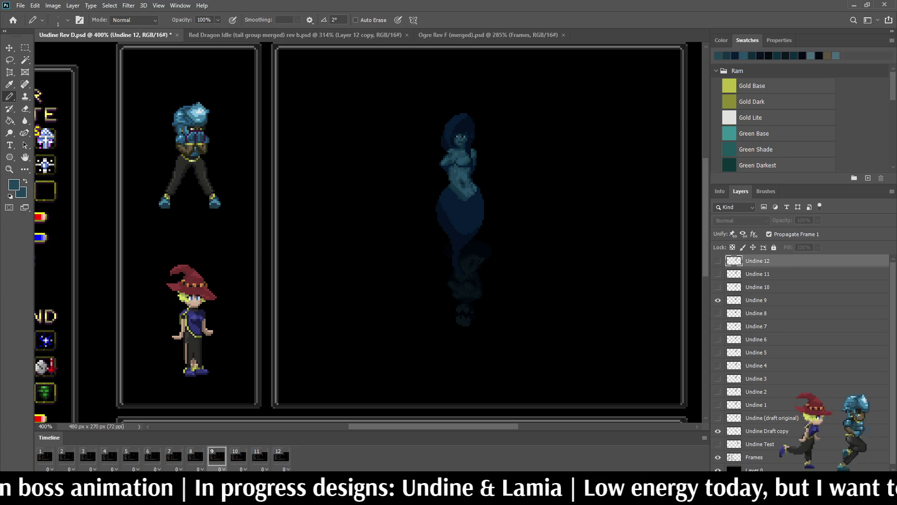
key(space)
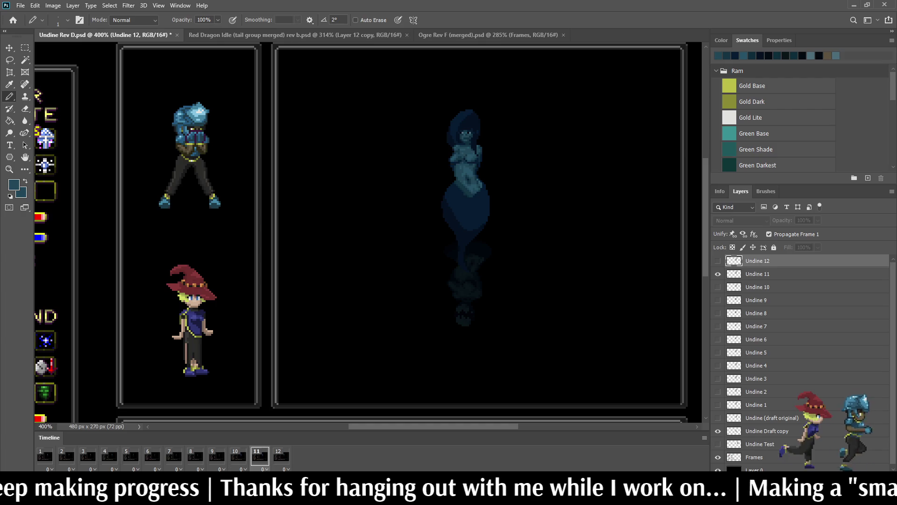
scroll(463, 210, up, 5)
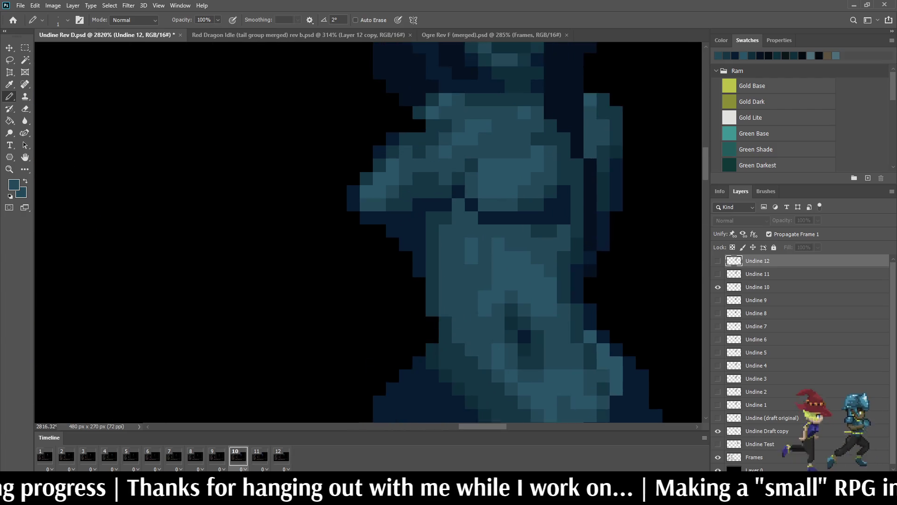
scroll(463, 210, up, 5)
- Sample a chest colour, target Undine 10, step through frames 9 to 11 and play again
key(alt)
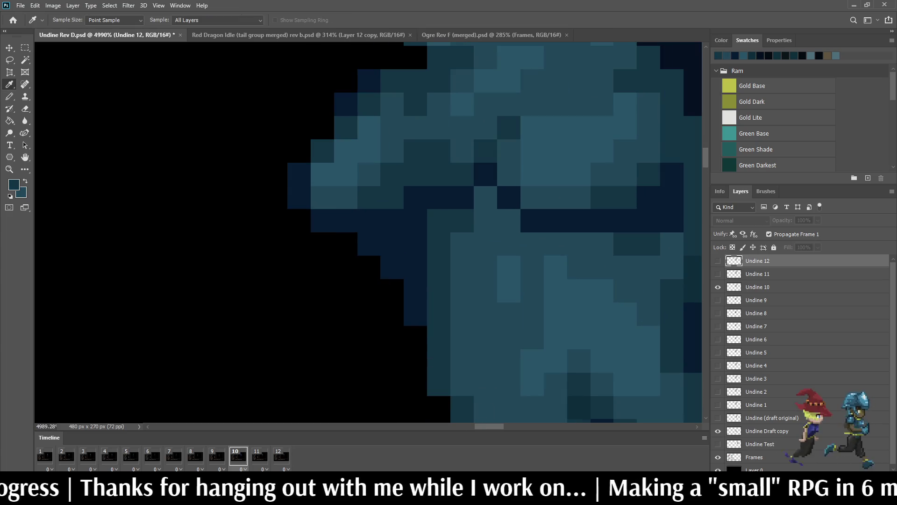
key(b)
key(alt+bracketleft)
key(alt+bracketleft)
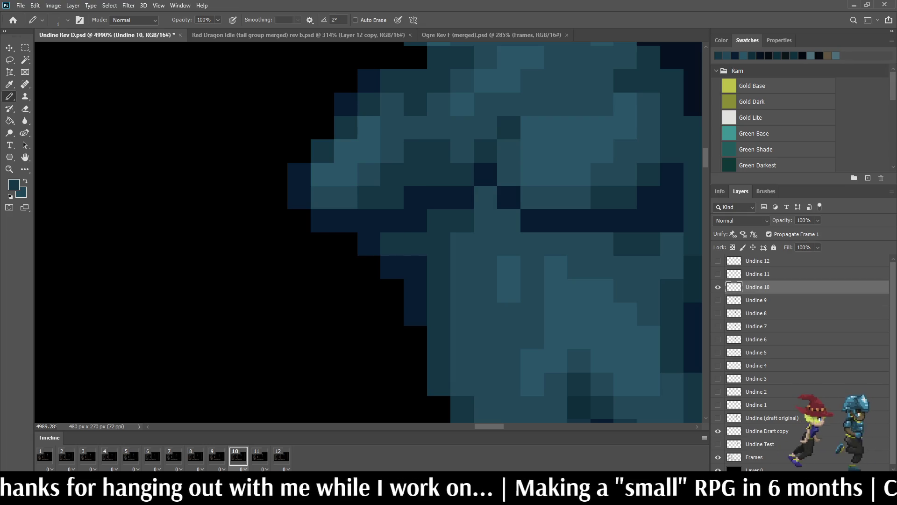
scroll(495, 281, down, 3)
scroll(494, 280, down, 3)
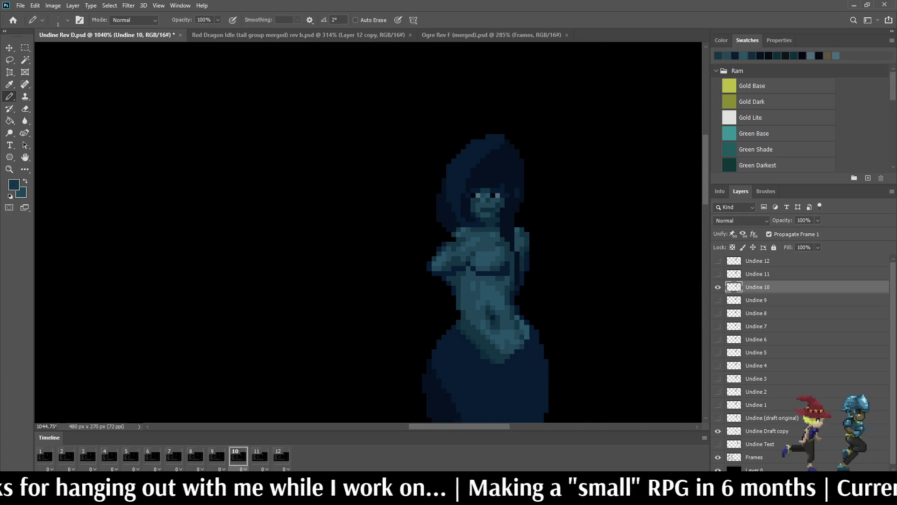
scroll(495, 281, down, 3)
scroll(494, 281, down, 2)
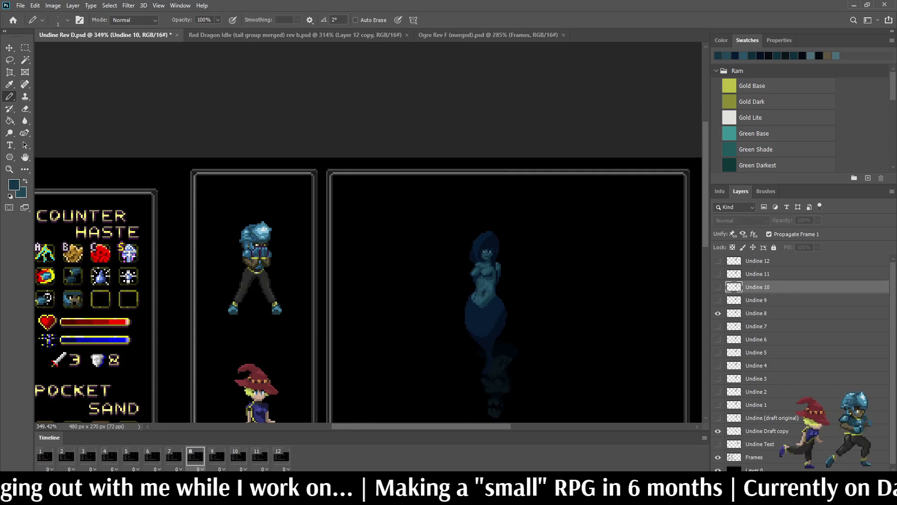
scroll(481, 275, up, 3)
scroll(482, 274, up, 2)
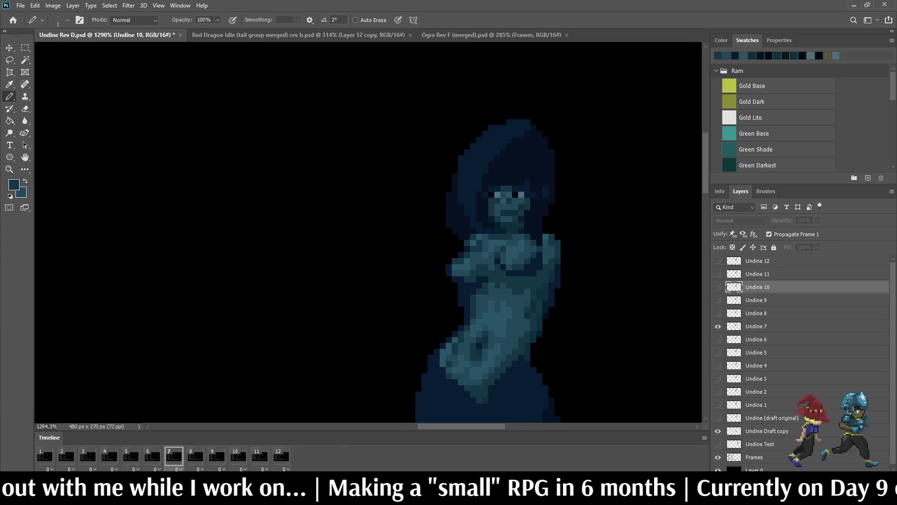
scroll(477, 309, up, 1)
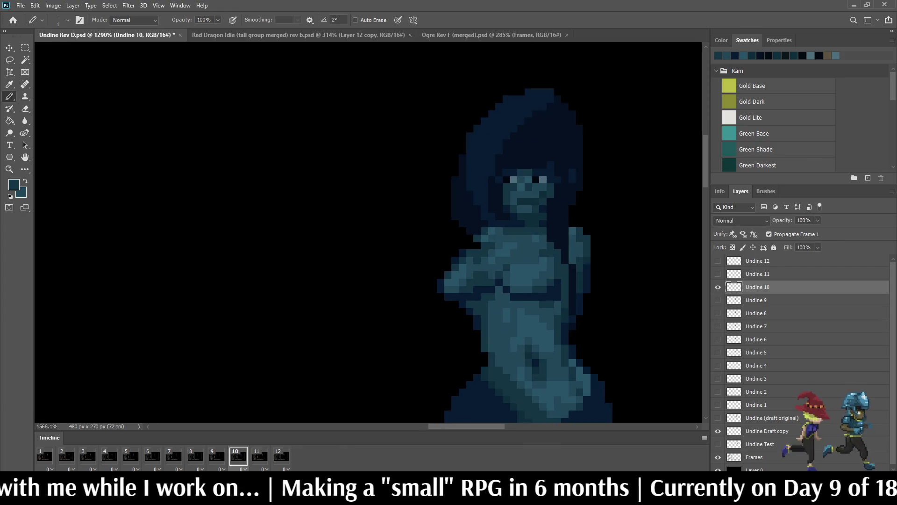
scroll(476, 309, up, 2)
scroll(477, 309, up, 2)
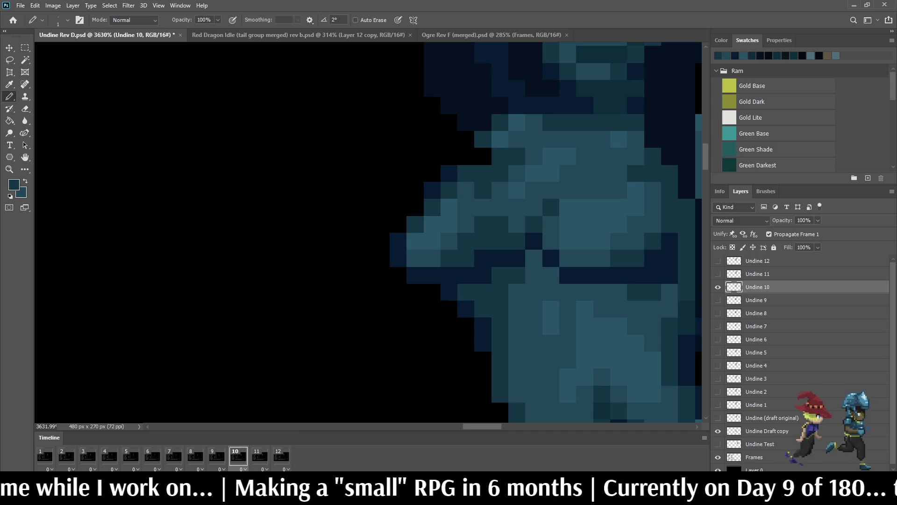
key(Left)
key(Right)
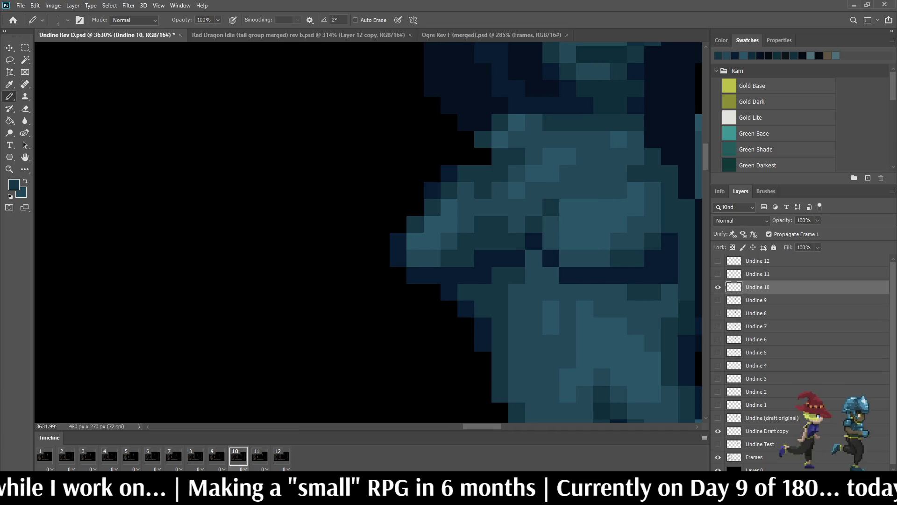
key(Right)
scroll(582, 231, down, 5)
key(space)
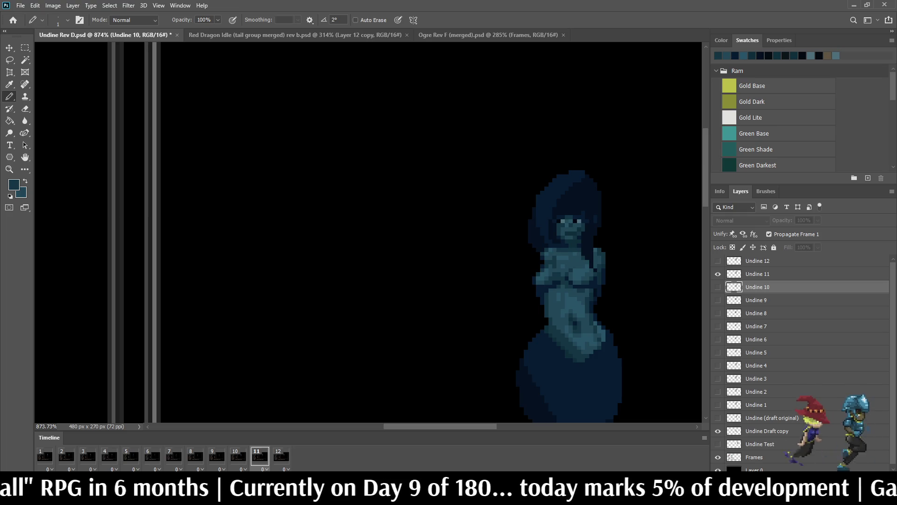
- Lasso frame 12's arm pixels, nudge them one pixel, then replay the loop to check
key(alt+bracketright)
key(alt+bracketright)
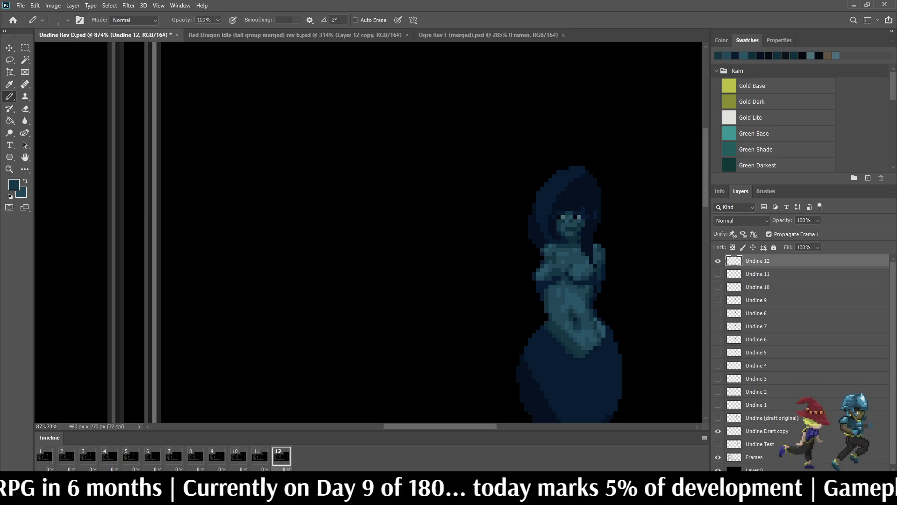
key(l)
scroll(580, 286, up, 3)
scroll(580, 286, up, 3)
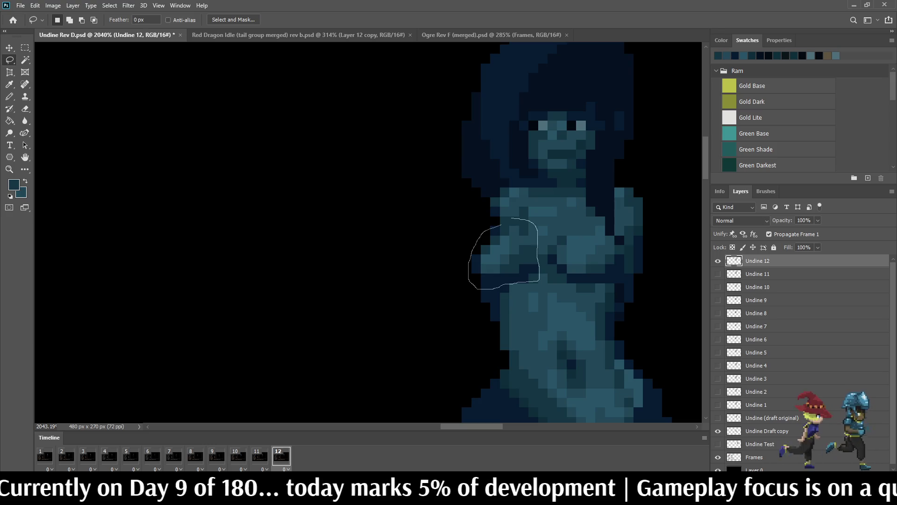
key(Right)
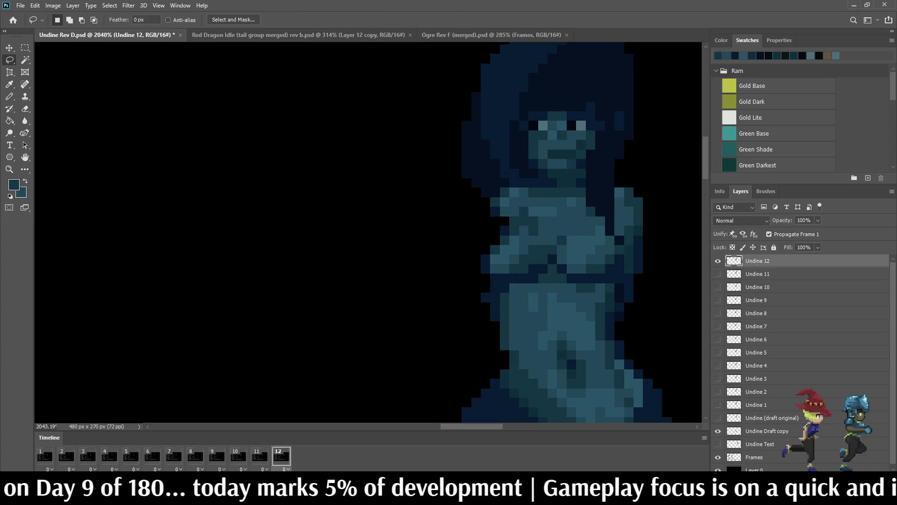
key(e)
scroll(459, 318, down, 5)
key(space)
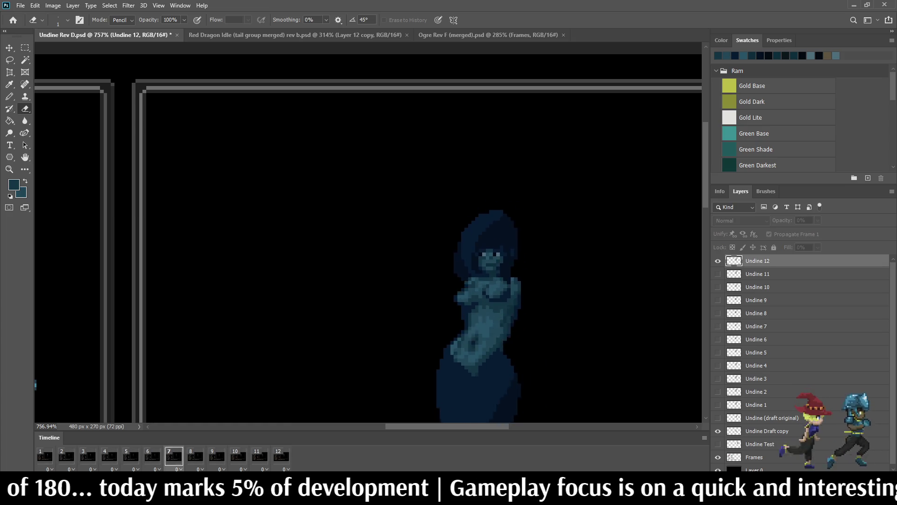
scroll(566, 309, down, 2)
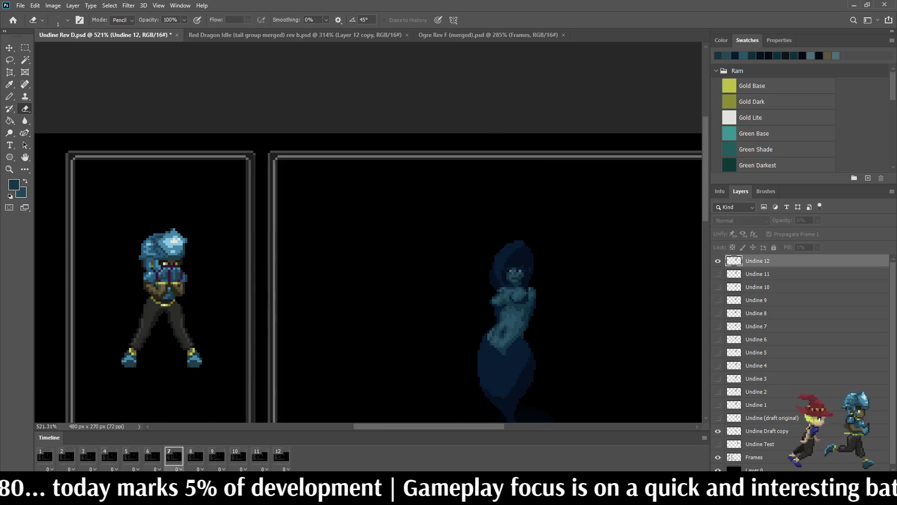
scroll(541, 286, up, 1)
scroll(533, 301, up, 1)
scroll(532, 302, up, 1)
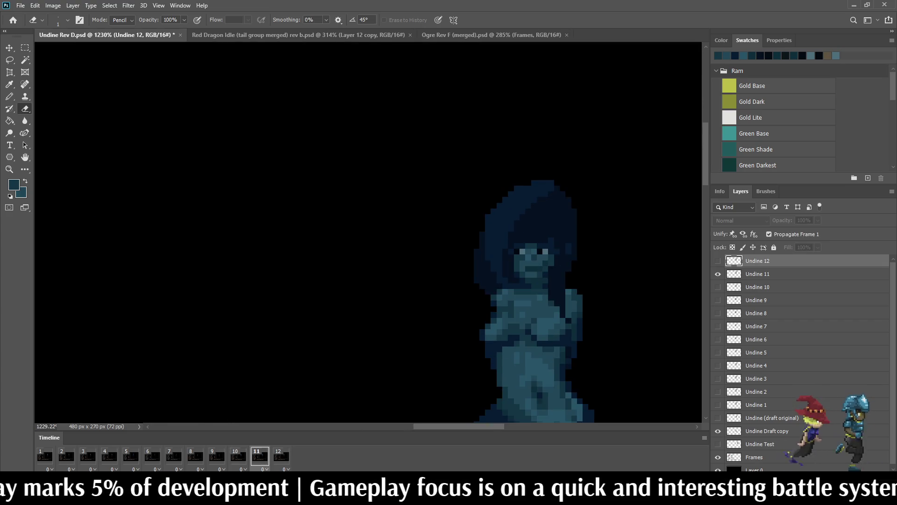
scroll(533, 304, up, 1)
scroll(532, 303, up, 1)
scroll(532, 303, up, 1)
key(i)
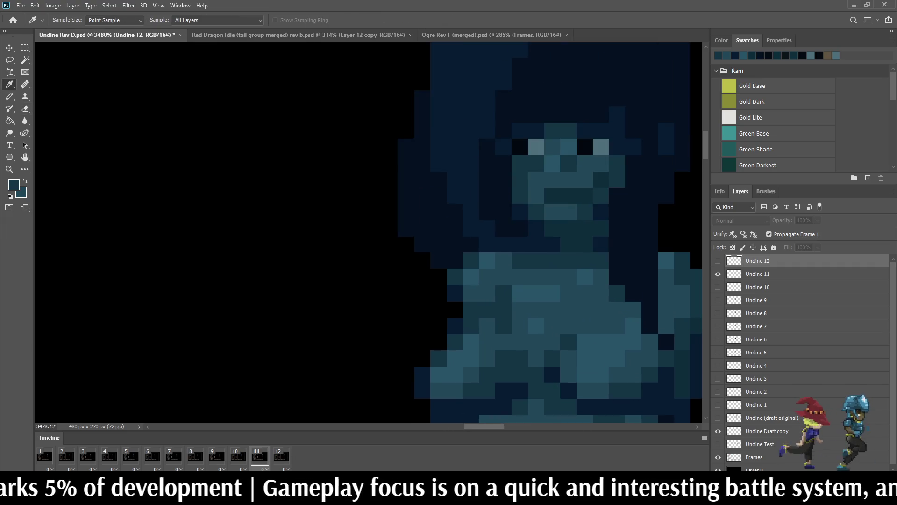
key(b)
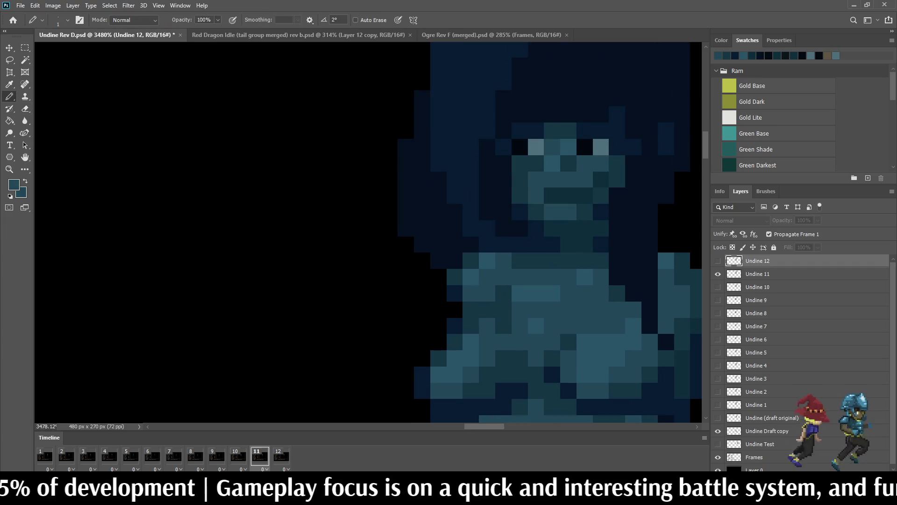
key(alt+bracketleft)
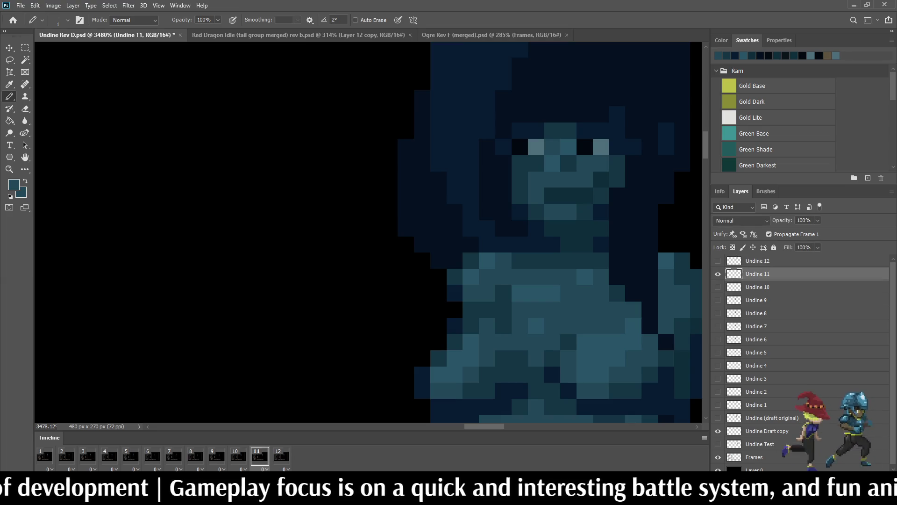
scroll(553, 304, down, 2)
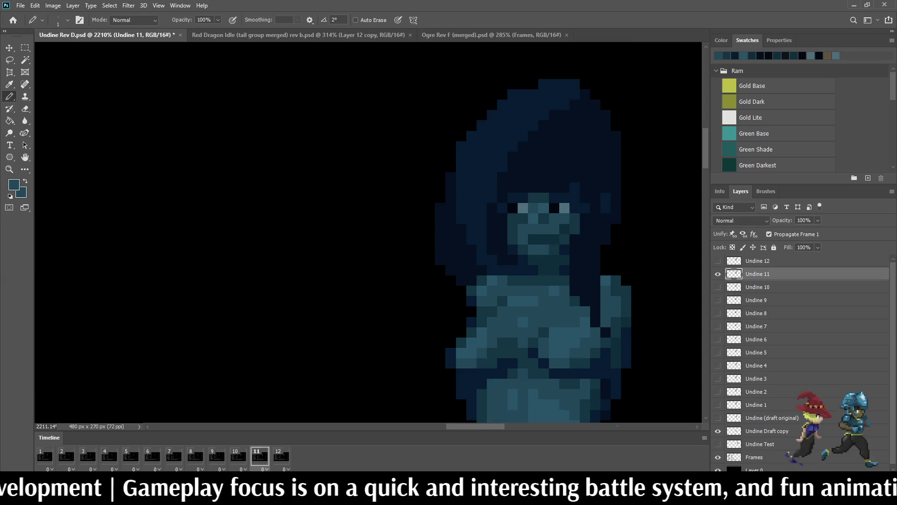
scroll(552, 305, down, 2)
scroll(553, 305, down, 2)
key(space)
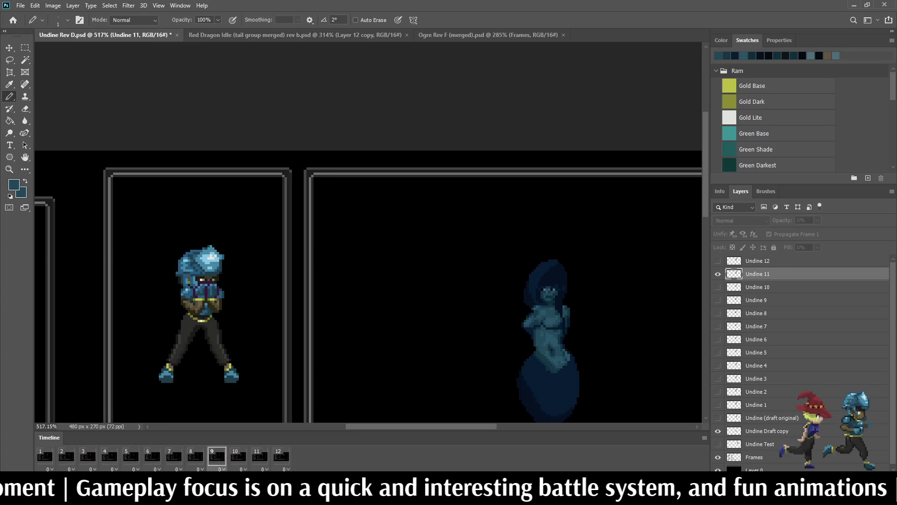
scroll(595, 300, down, 2)
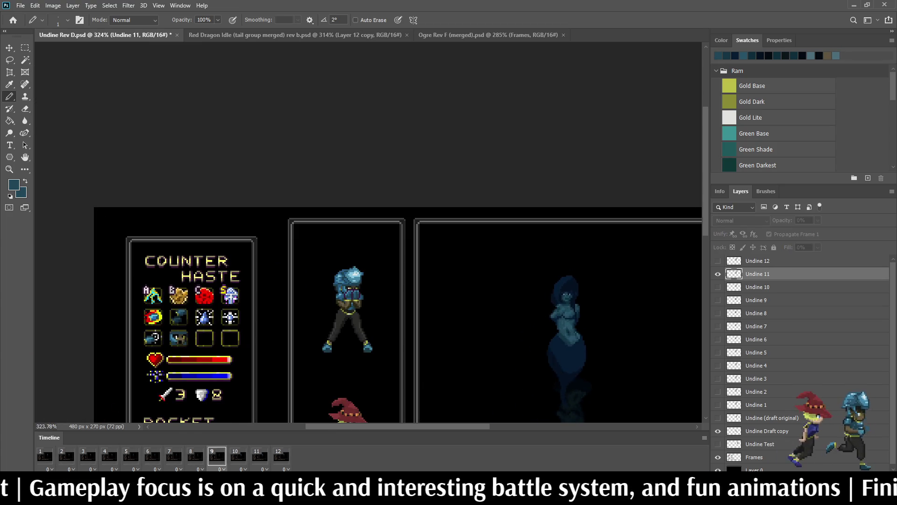
scroll(370, 237, down, 2)
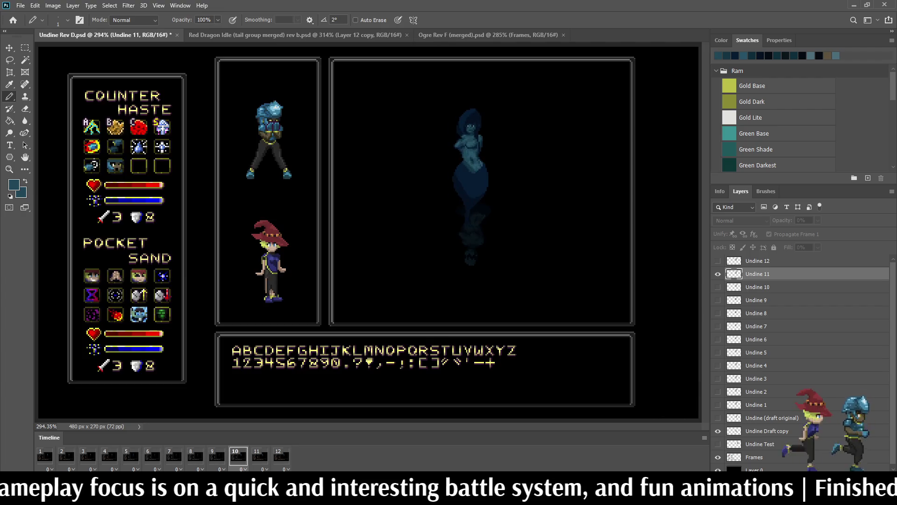
scroll(371, 238, down, 1)
scroll(370, 238, down, 1)
scroll(411, 168, up, 2)
scroll(412, 169, up, 1)
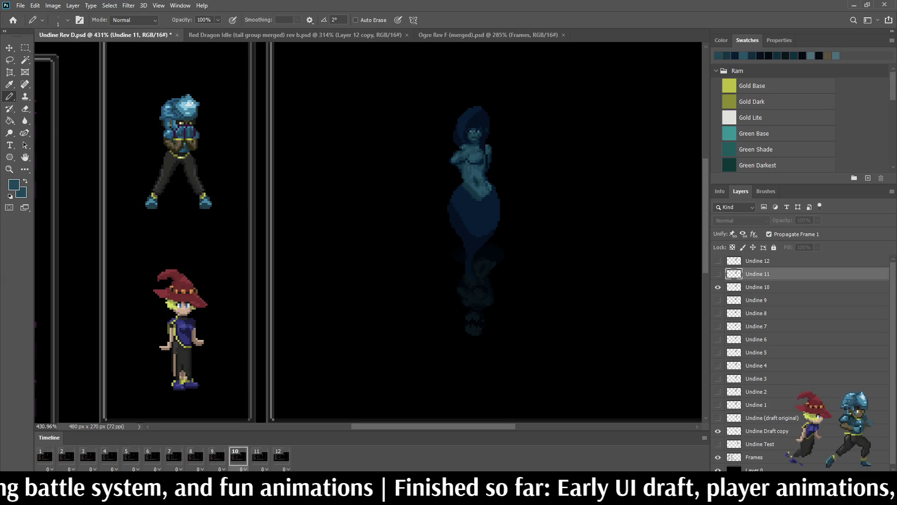
- Lasso frame 10's raised hand, reposition it with Free Transform, then replay the twelve-frame loop
key(space)
scroll(473, 130, up, 10)
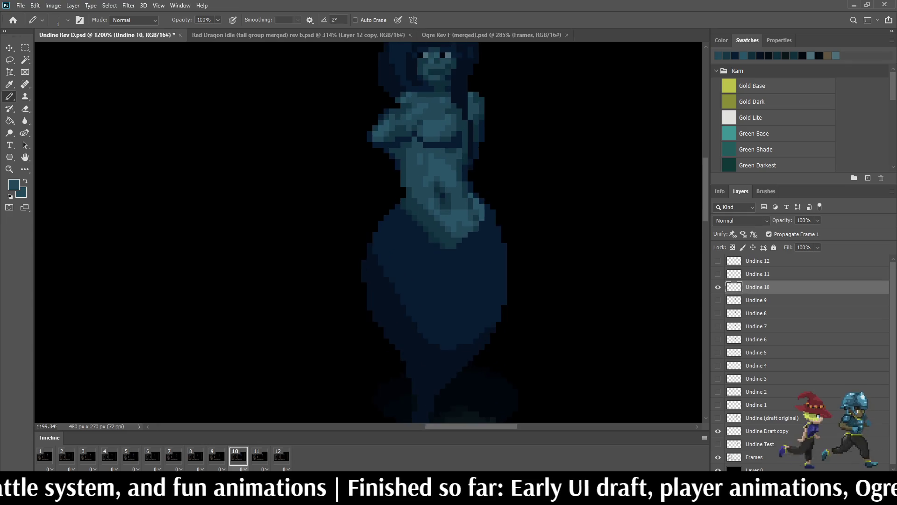
key(l)
scroll(421, 140, up, 2)
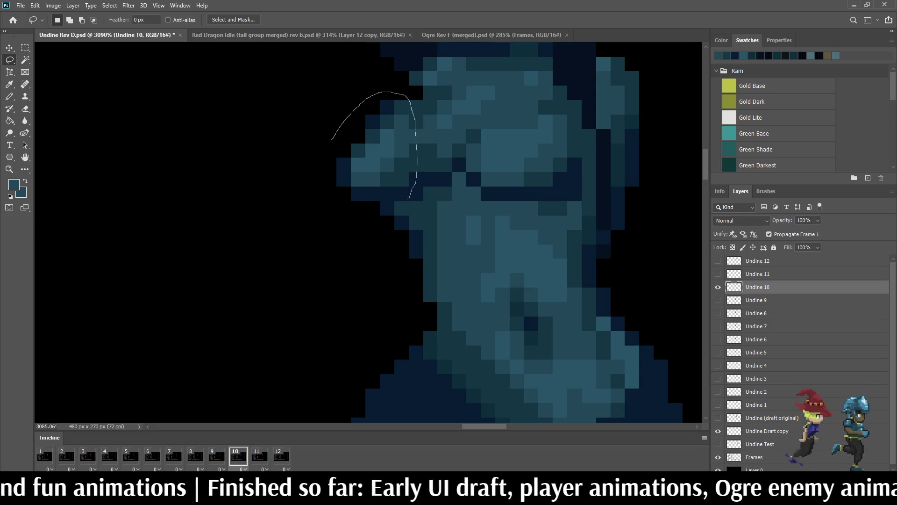
drag(326, 137, 329, 144)
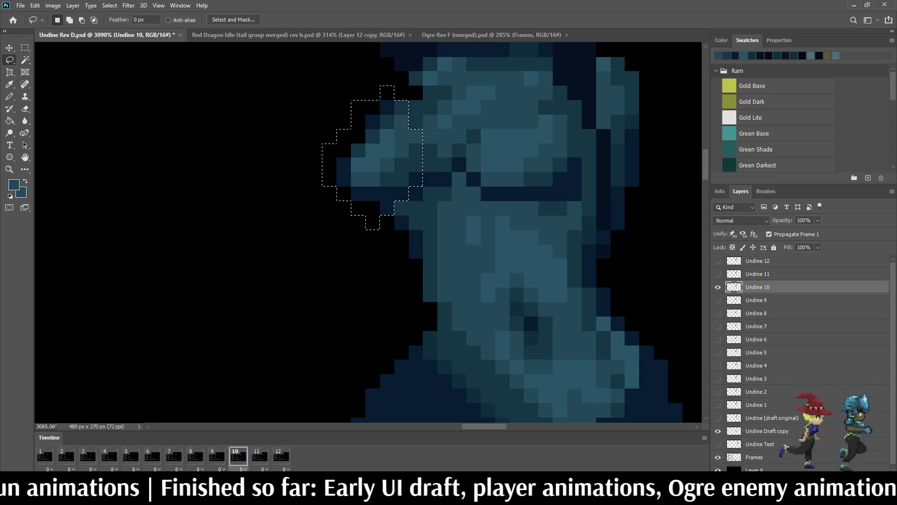
key(ctrl+t)
key(Return)
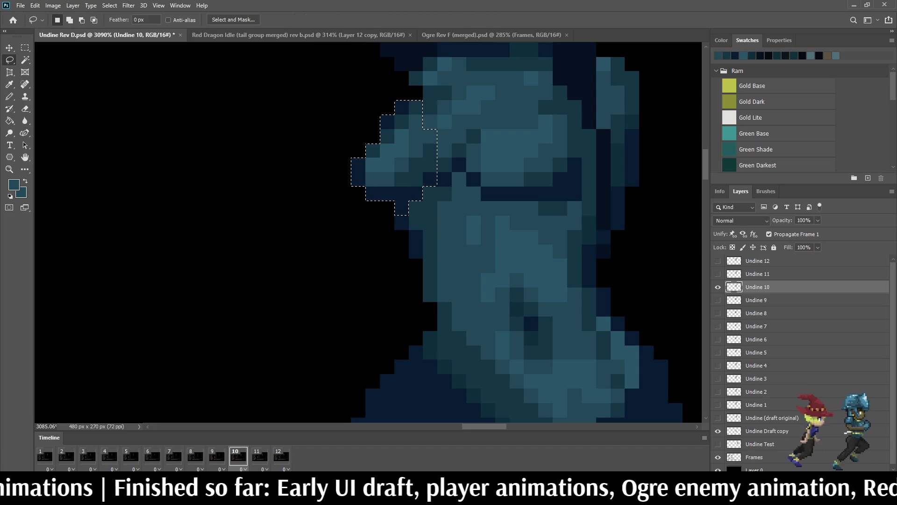
scroll(459, 161, down, 3)
scroll(458, 162, down, 3)
scroll(460, 162, down, 2)
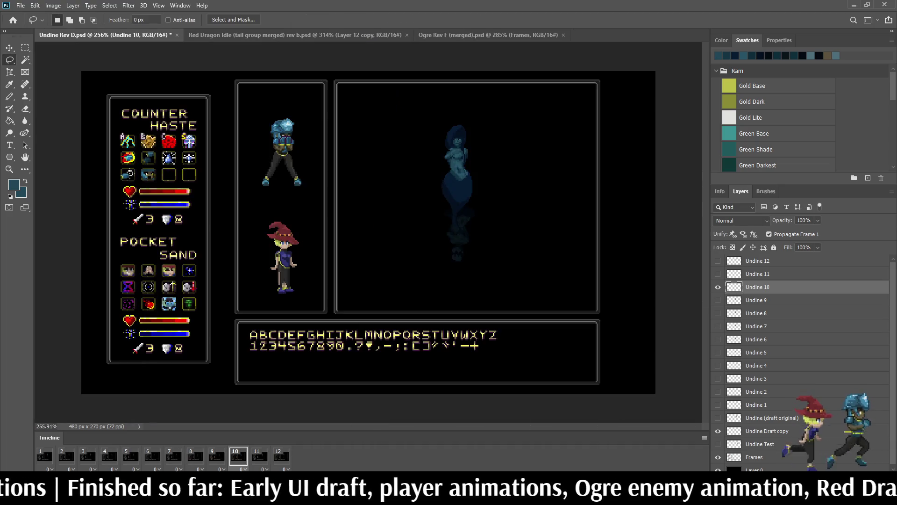
scroll(460, 161, up, 2)
key(space)
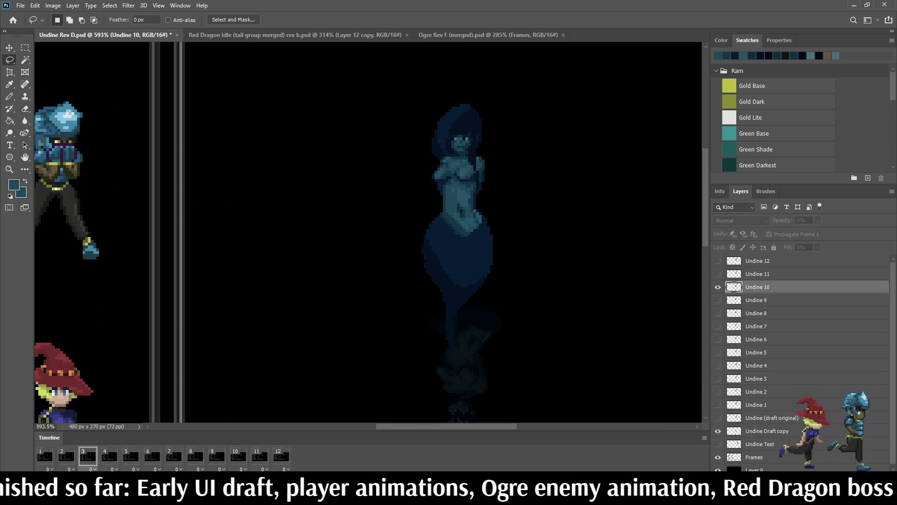
key(space)
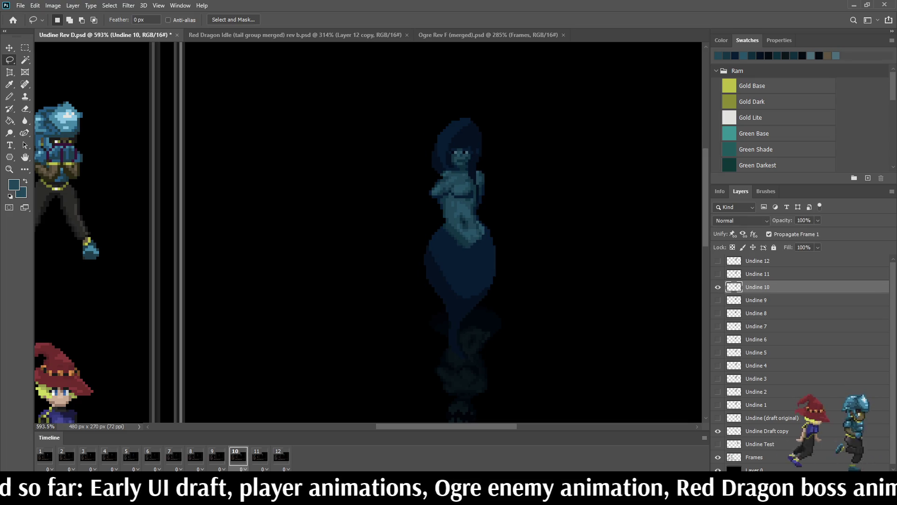
key(space)
key(space)
scroll(491, 196, up, 10)
key(i)
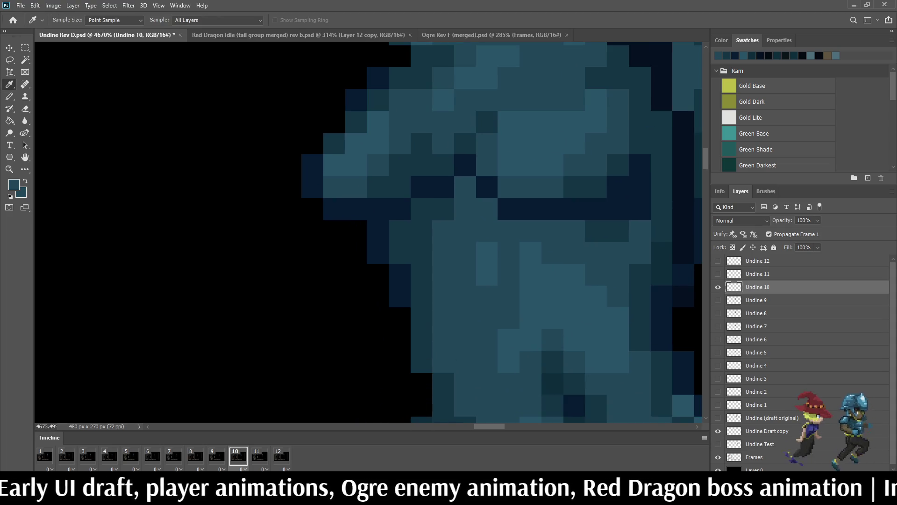
key(b)
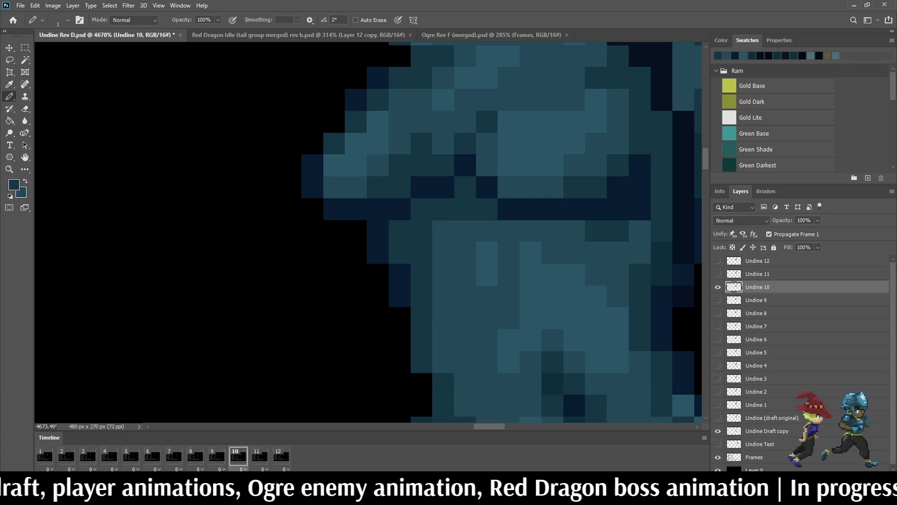
key(space)
scroll(526, 224, down, 10)
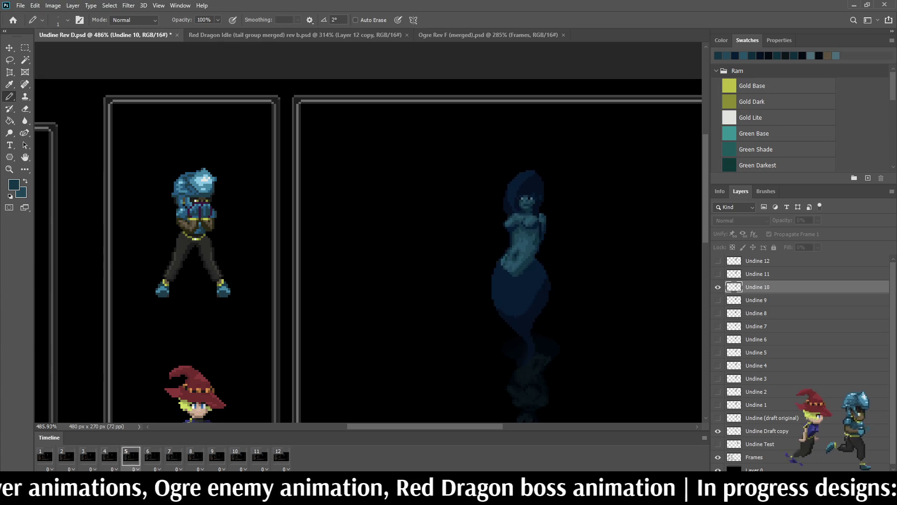
scroll(588, 225, down, 2)
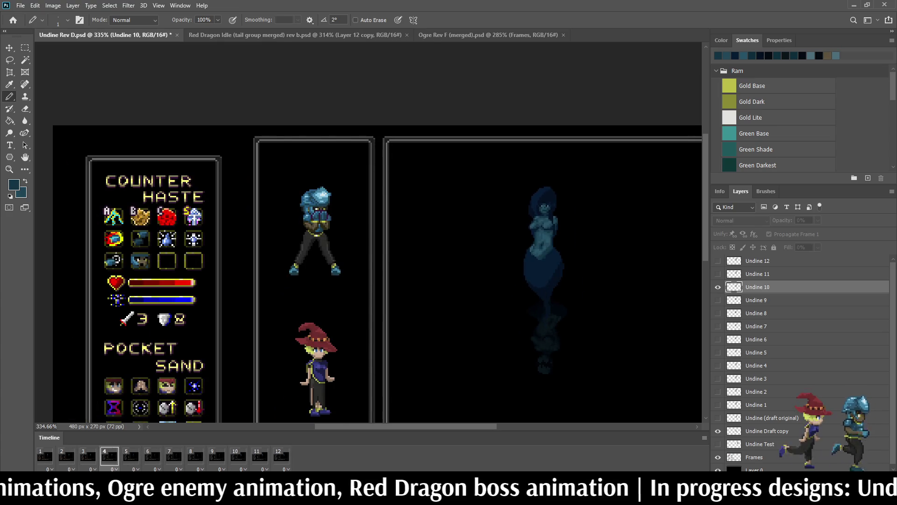
scroll(371, 238, down, 2)
scroll(371, 238, up, 1)
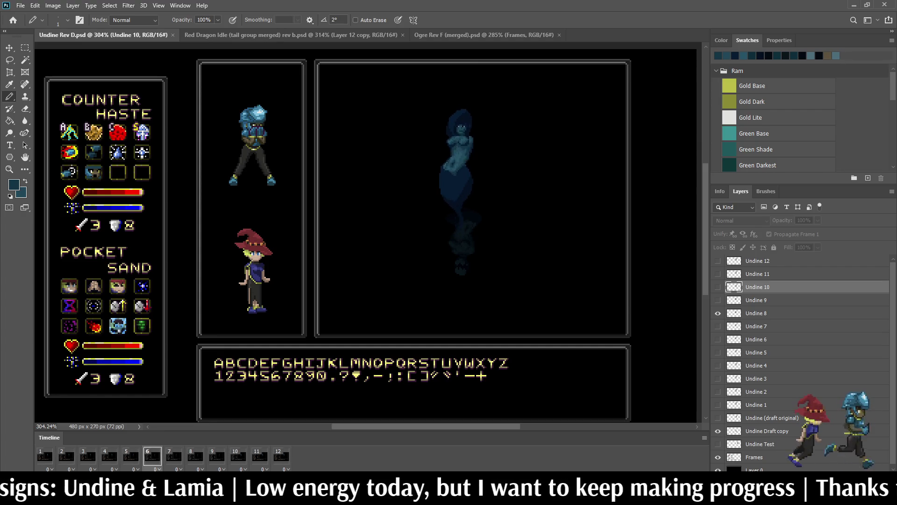
key(ctrl+minus)
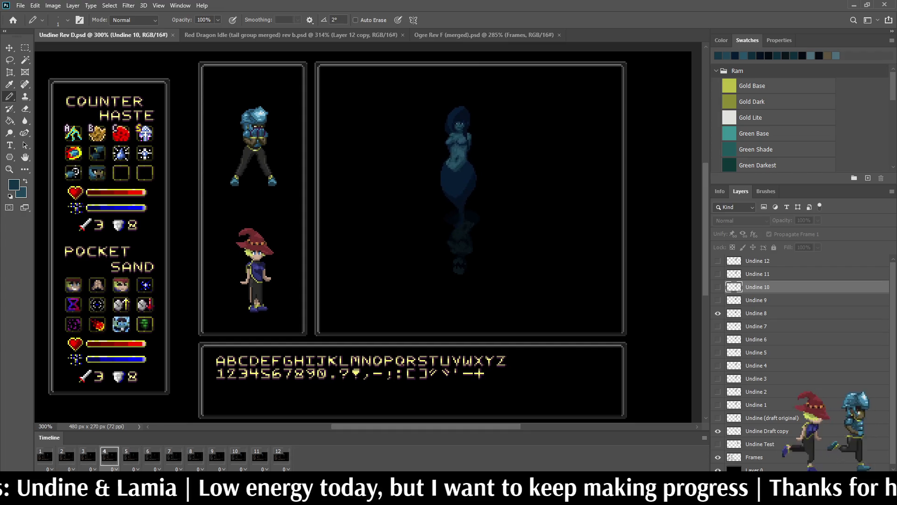
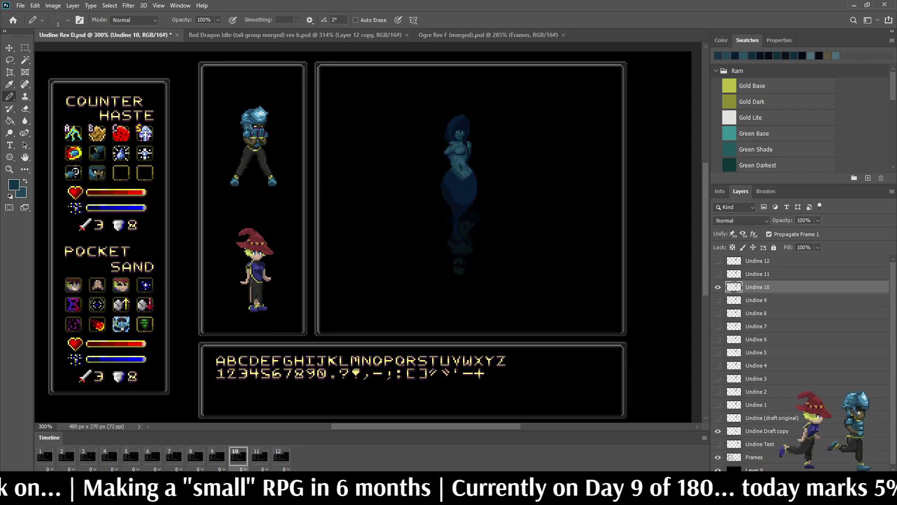
scroll(451, 157, up, 3)
scroll(451, 158, up, 3)
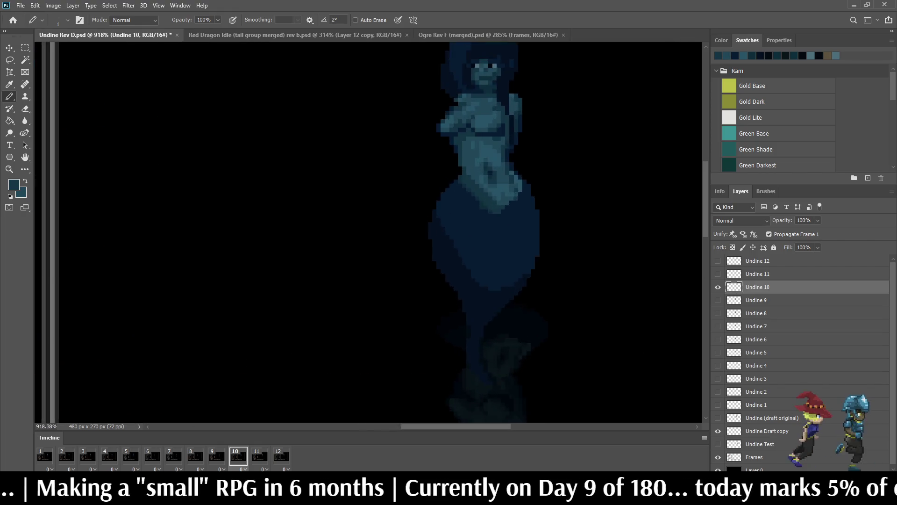
scroll(451, 158, up, 3)
scroll(451, 158, up, 2)
- Lasso the face area on Undine 10 and nudge it one step right with Free Transform
key(l)
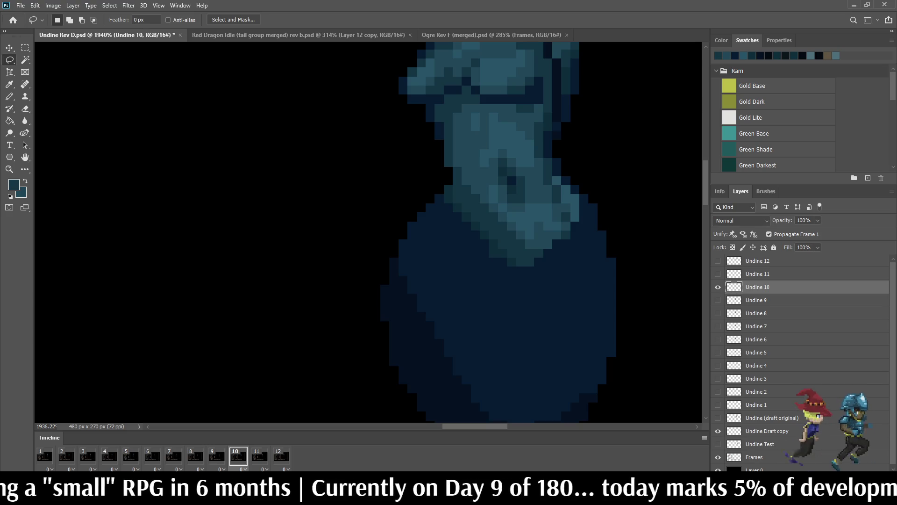
drag(516, 227, 474, 179)
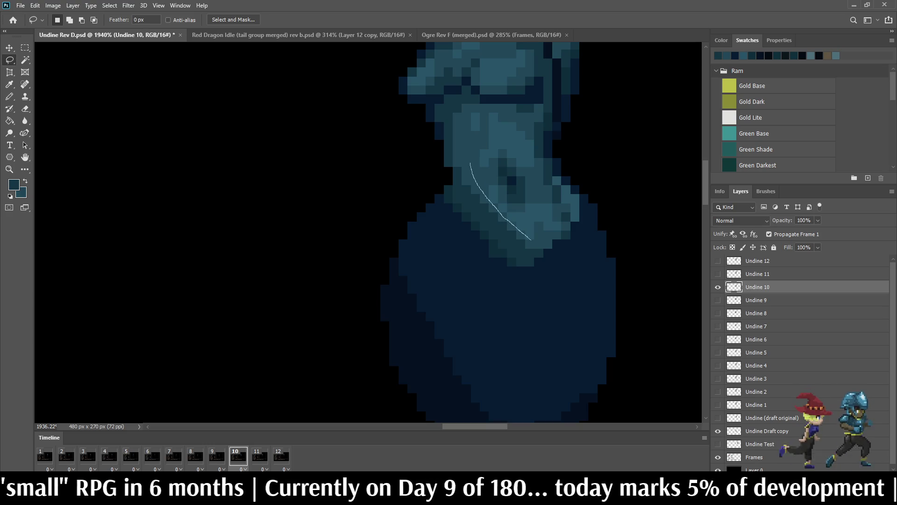
mouse_move(484, 130)
mouse_down()
mouse_move(517, 148)
mouse_move(537, 186)
mouse_up()
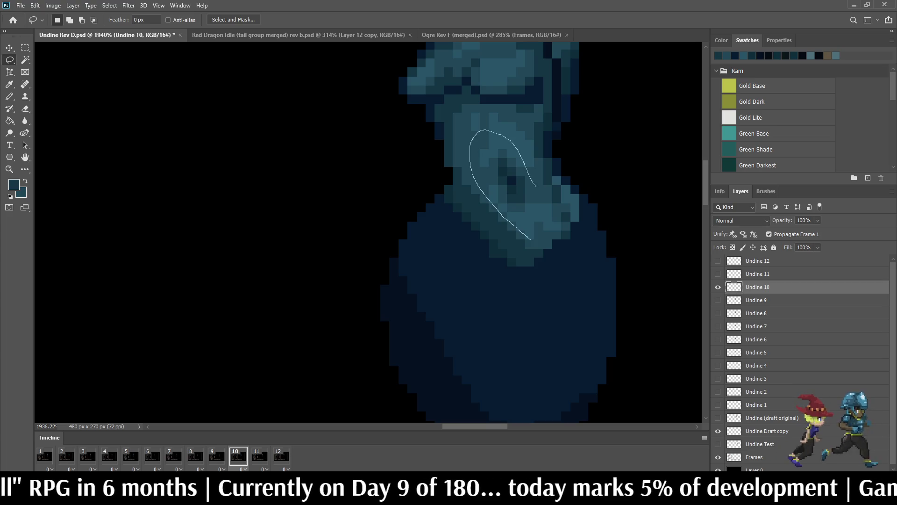
drag(531, 238, 522, 235)
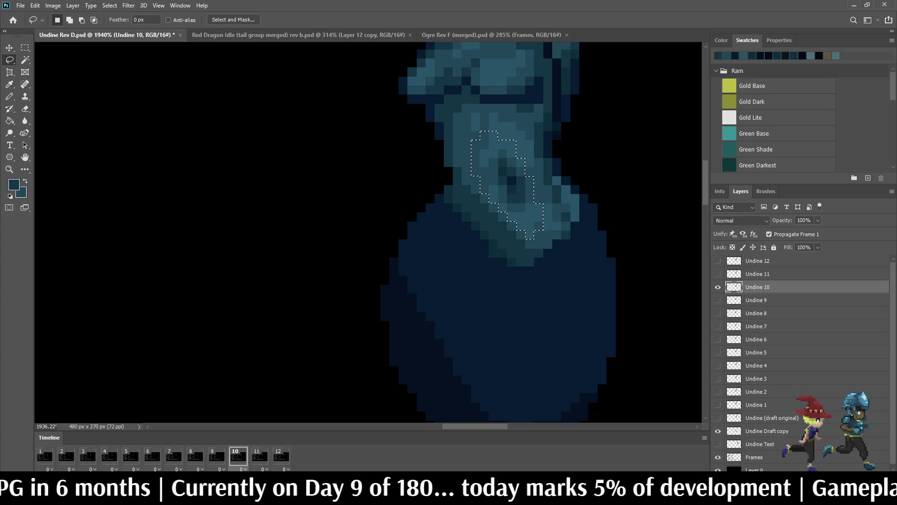
key(ctrl+t)
key(Right)
key(Return)
key(ctrl+d)
scroll(536, 211, up, 1)
scroll(529, 210, up, 2)
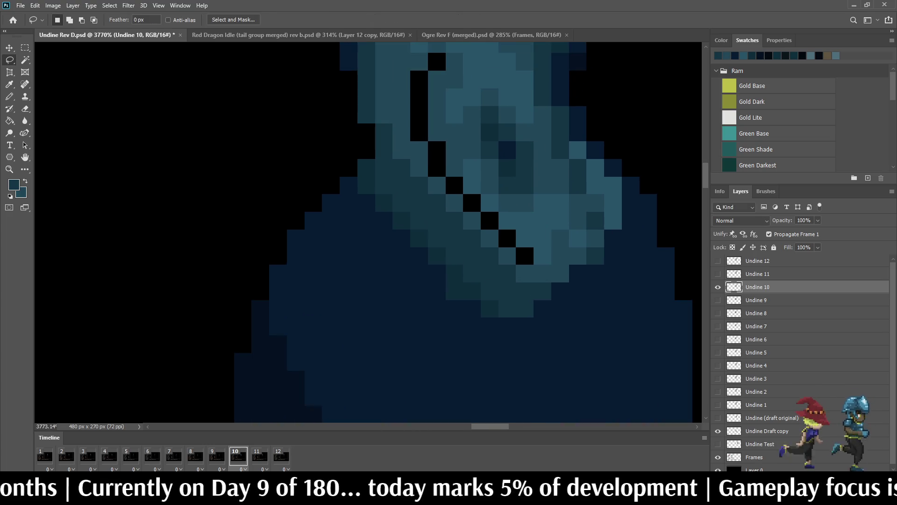
- Paint the diagonal and vertical black gap pixels teal with the Pencil, then start playback
key(b)
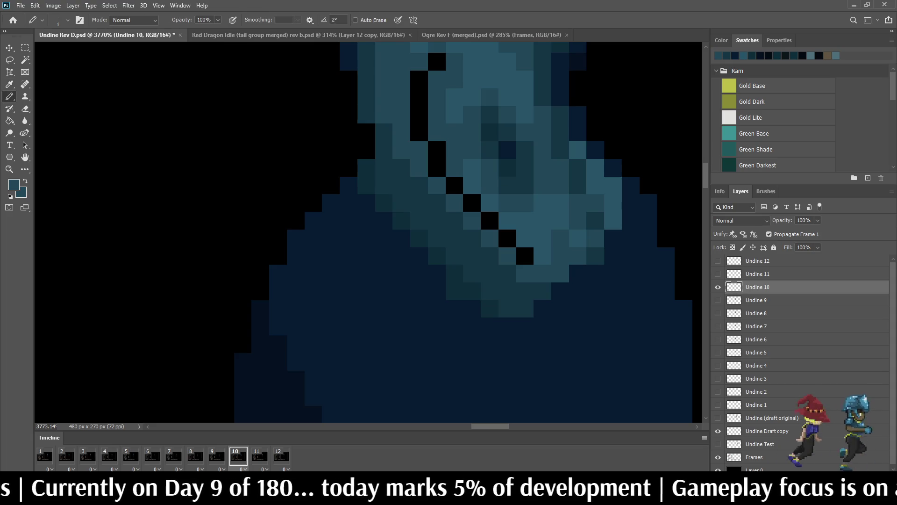
click(525, 256)
drag(507, 236, 453, 184)
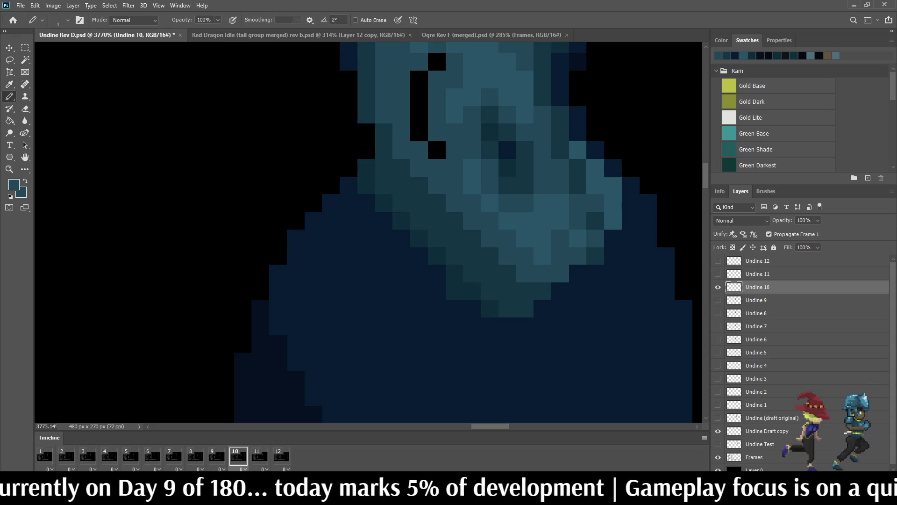
click(436, 148)
drag(420, 134, 419, 79)
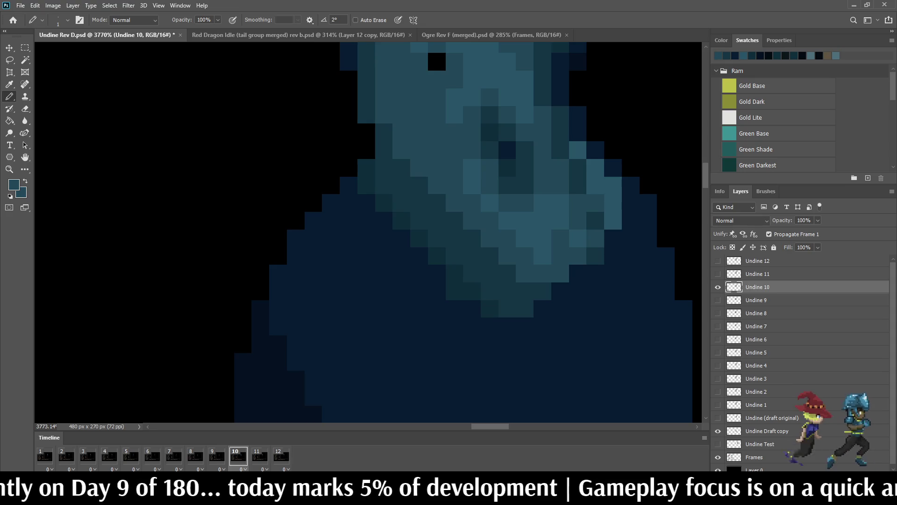
scroll(438, 63, down, 3)
scroll(439, 64, down, 3)
scroll(439, 63, down, 3)
key(space)
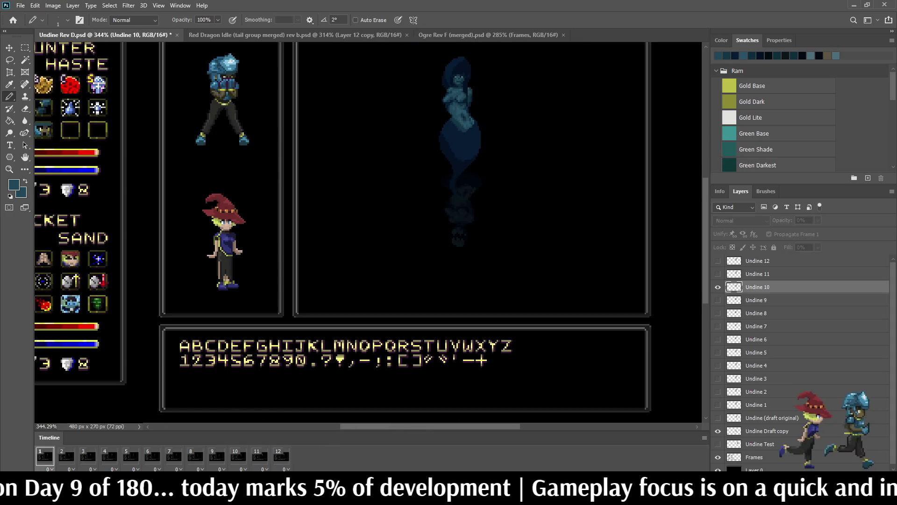
scroll(407, 266, down, 2)
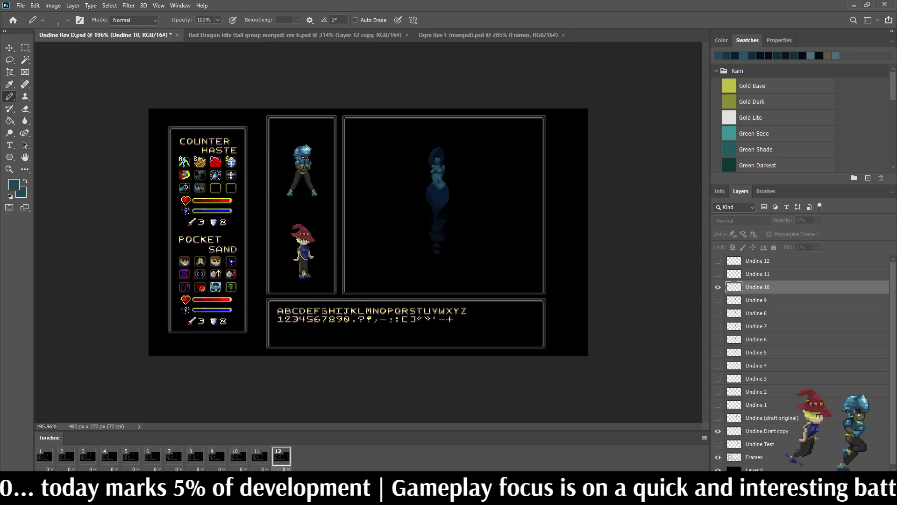
scroll(421, 185, up, 1)
scroll(421, 185, up, 1)
- Stop the preview, step forward to frame 11 and make the Undine 11 layer active
key(space)
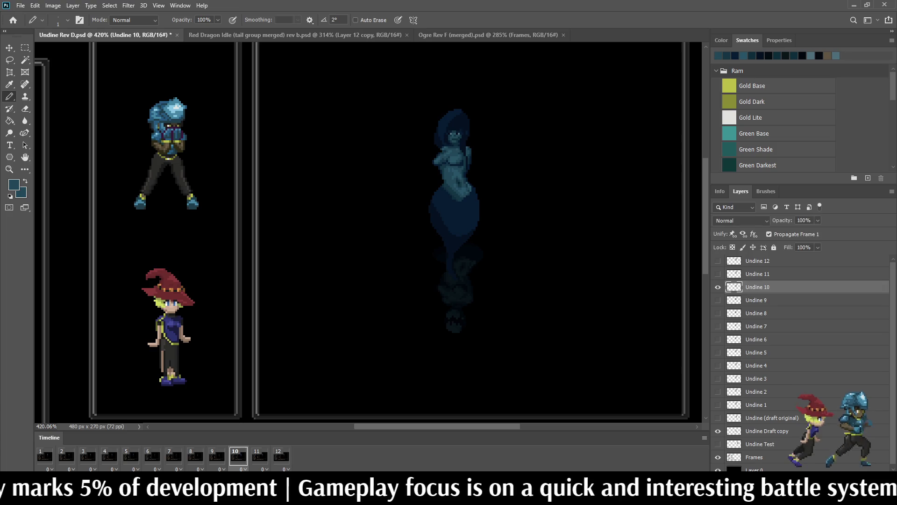
key(space)
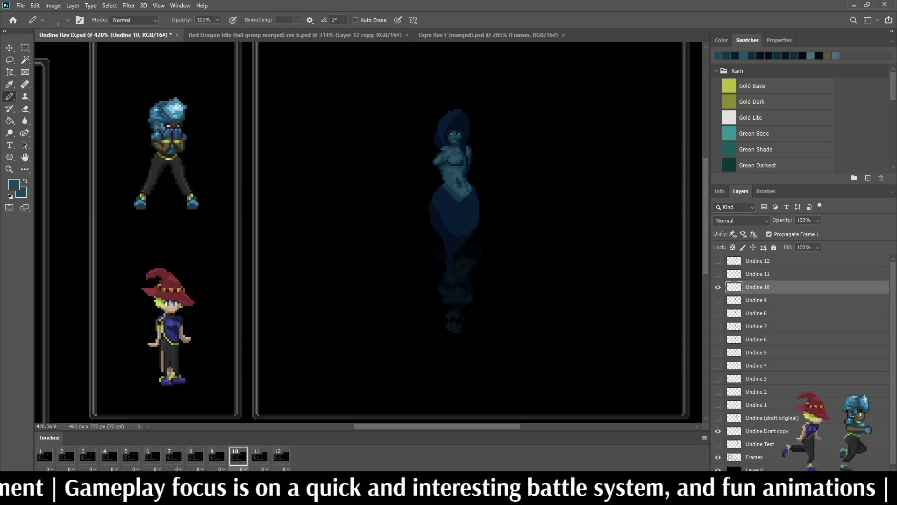
key(Right)
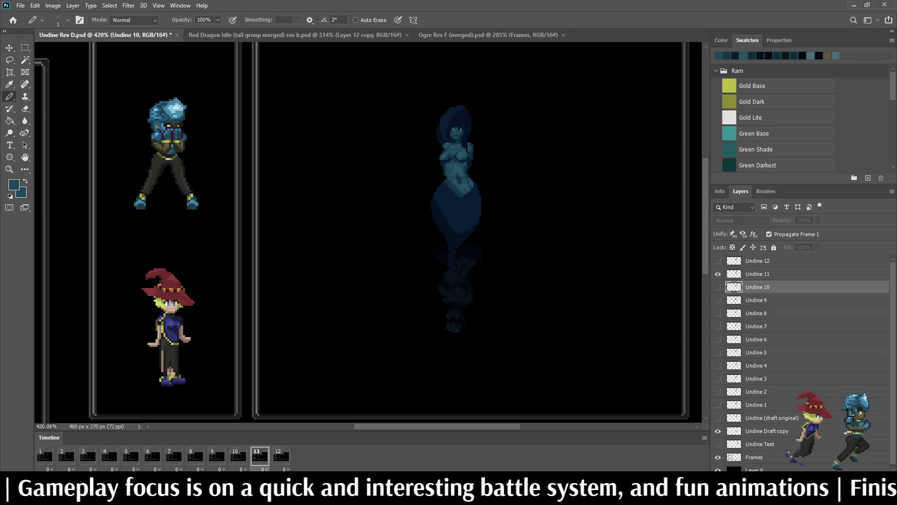
key(alt+bracketright)
key(l)
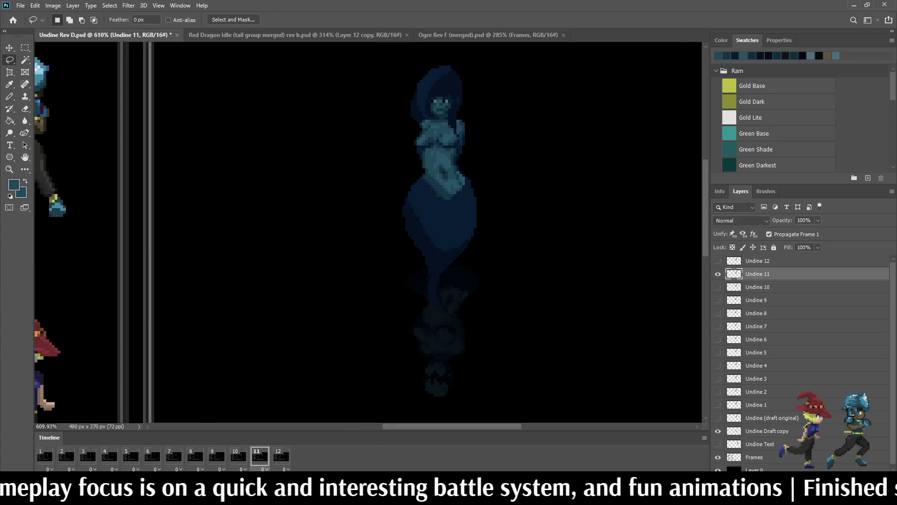
scroll(461, 118, up, 10)
- Lasso the face on Undine 11 from chin to cheek and nudge it right with Free Transform
drag(405, 129, 403, 178)
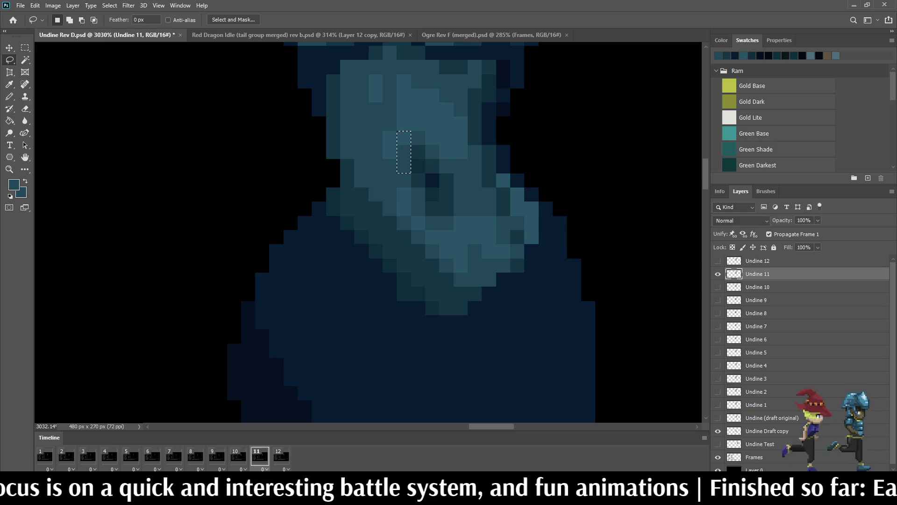
drag(391, 182, 442, 257)
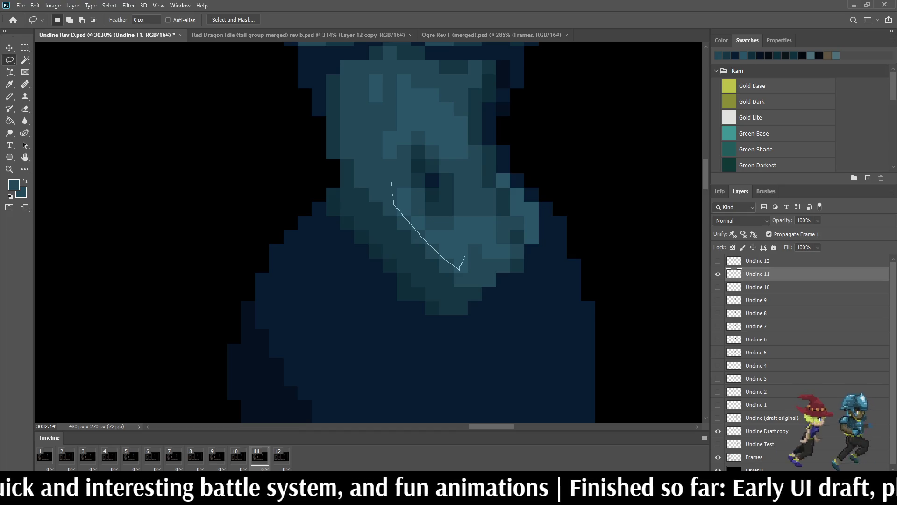
mouse_move(474, 254)
mouse_down()
mouse_move(481, 220)
mouse_move(449, 142)
mouse_move(425, 114)
mouse_up()
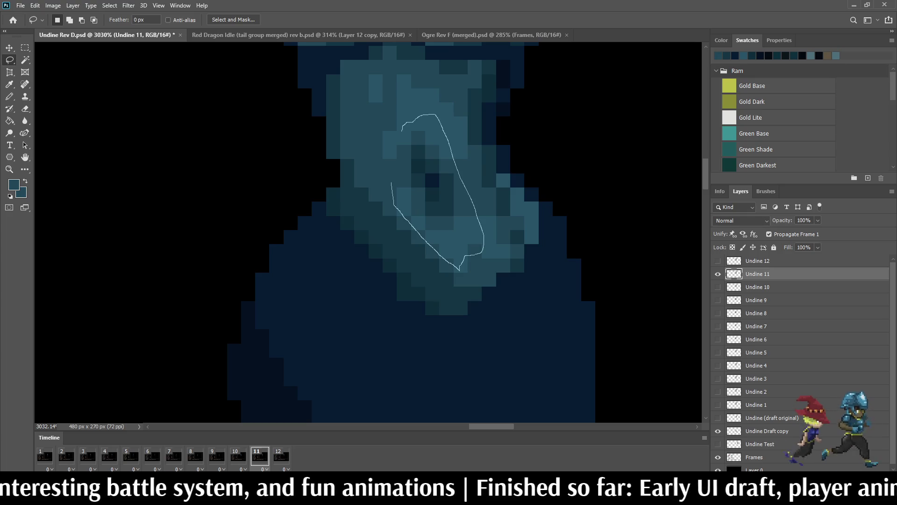
drag(401, 132, 391, 181)
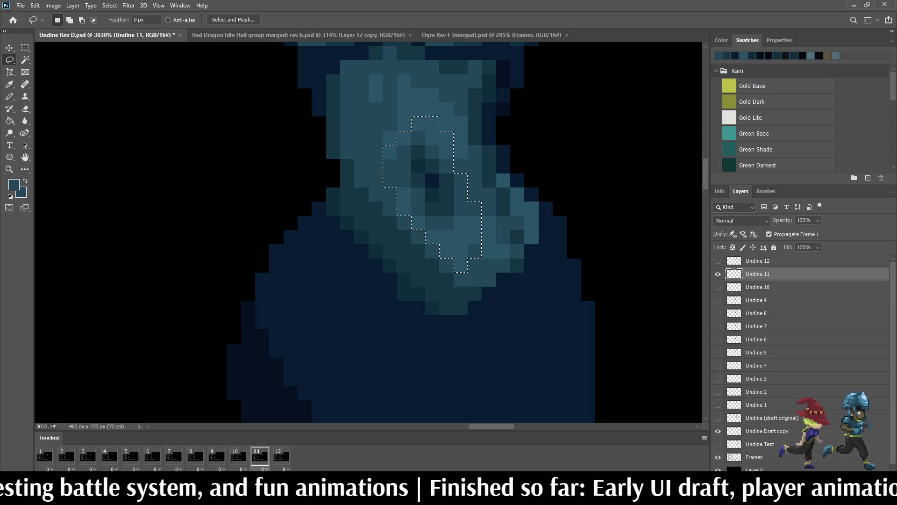
key(ctrl+t)
key(Right)
key(Return)
key(ctrl+d)
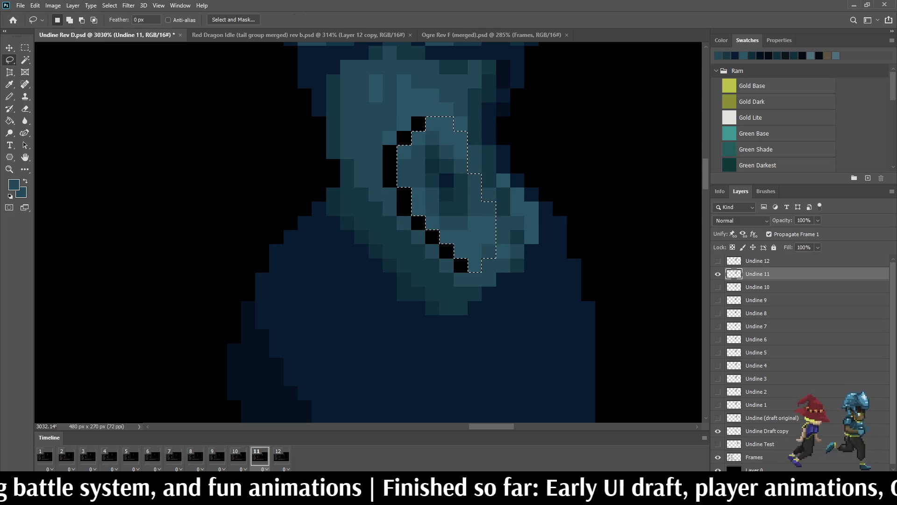
- Paint the diagonal and upper black gap pixels teal, then sample a face colour for more touch-ups
key(i)
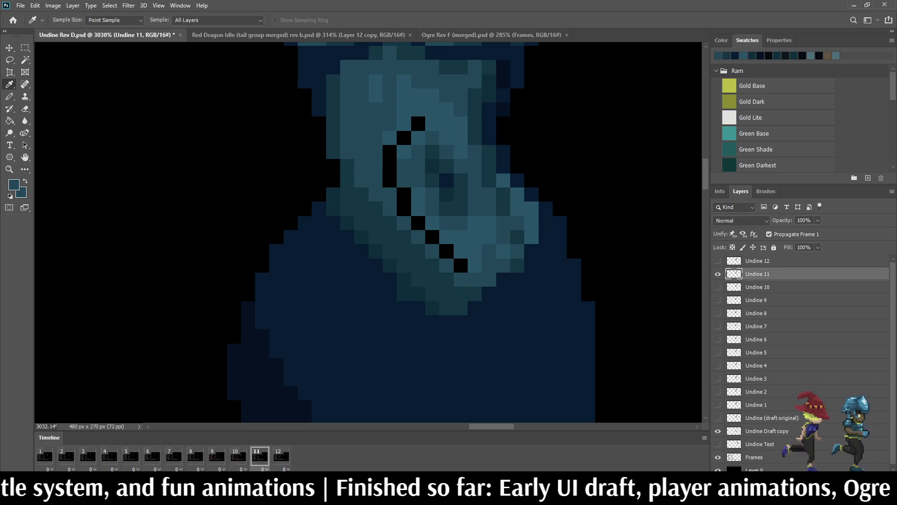
key(b)
click(460, 266)
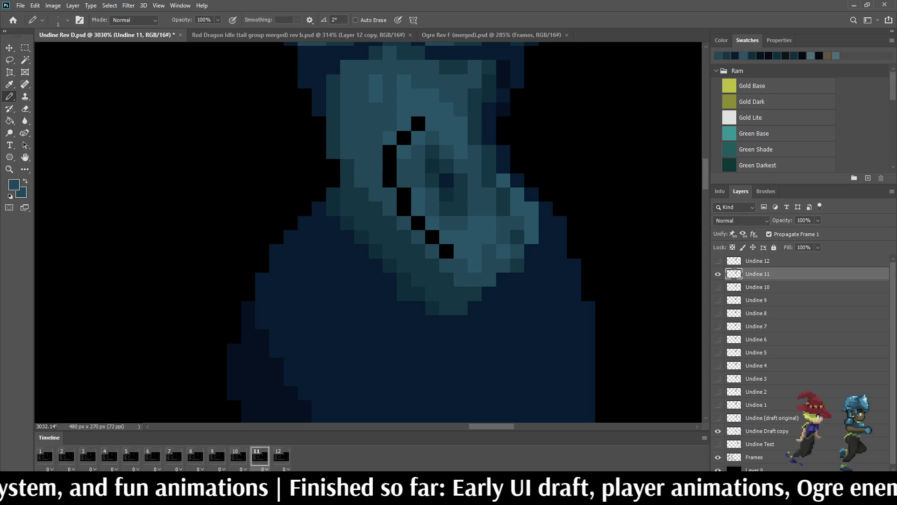
drag(447, 251, 404, 208)
click(405, 195)
click(390, 180)
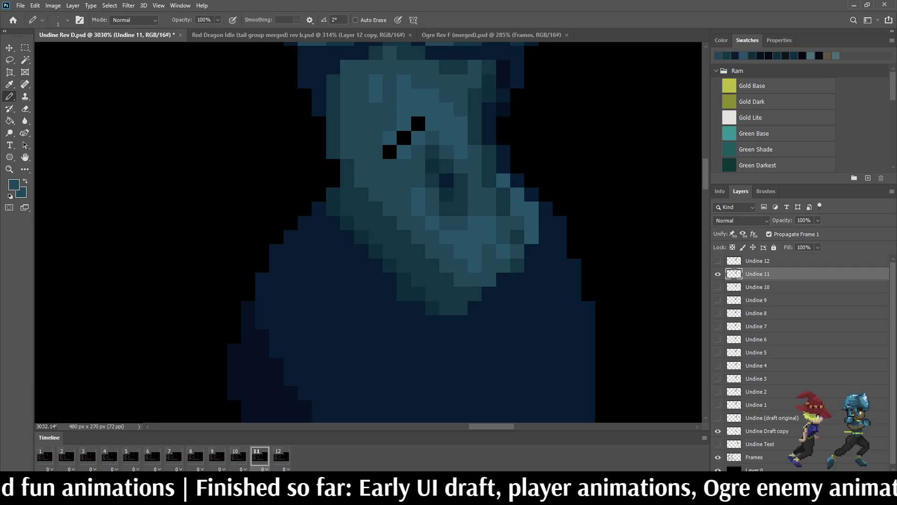
click(390, 152)
key(i)
click(403, 125)
key(b)
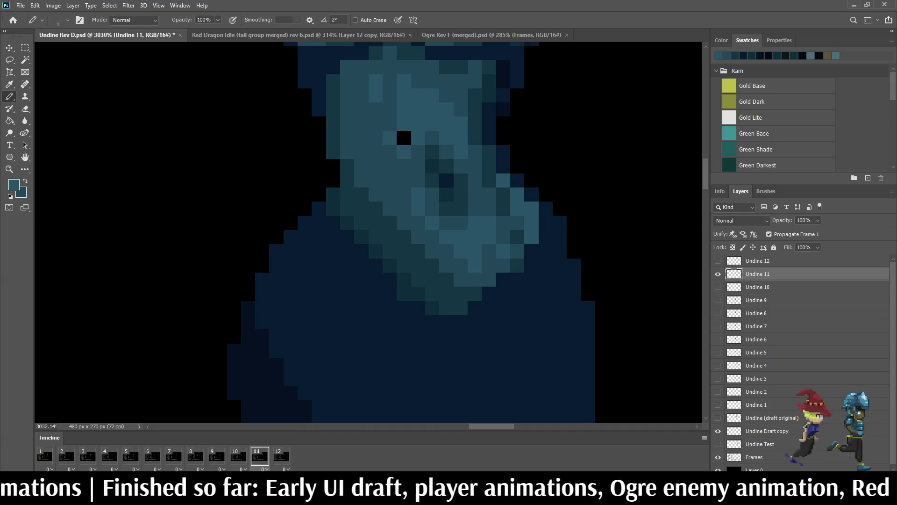
scroll(402, 125, down, 5)
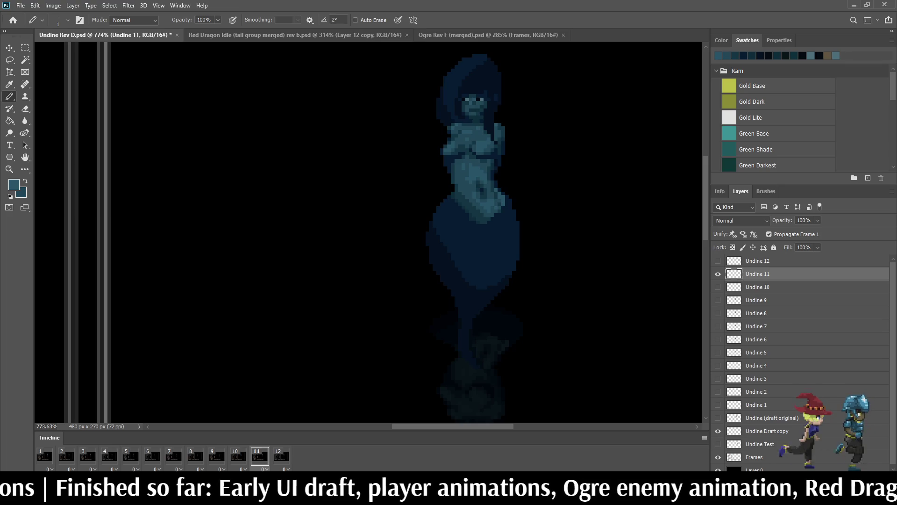
key(space)
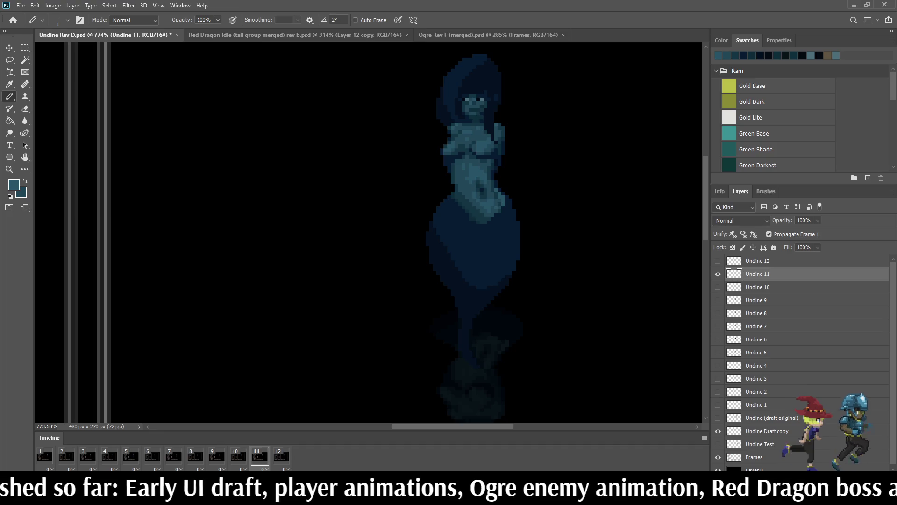
scroll(477, 177, up, 2)
scroll(476, 176, up, 3)
scroll(478, 177, up, 2)
scroll(476, 177, up, 2)
alt+click(433, 170)
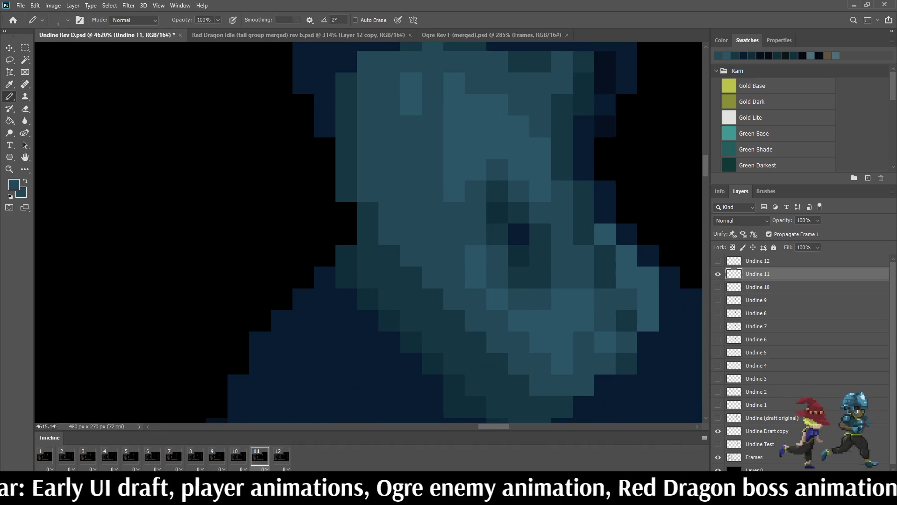
key(Left)
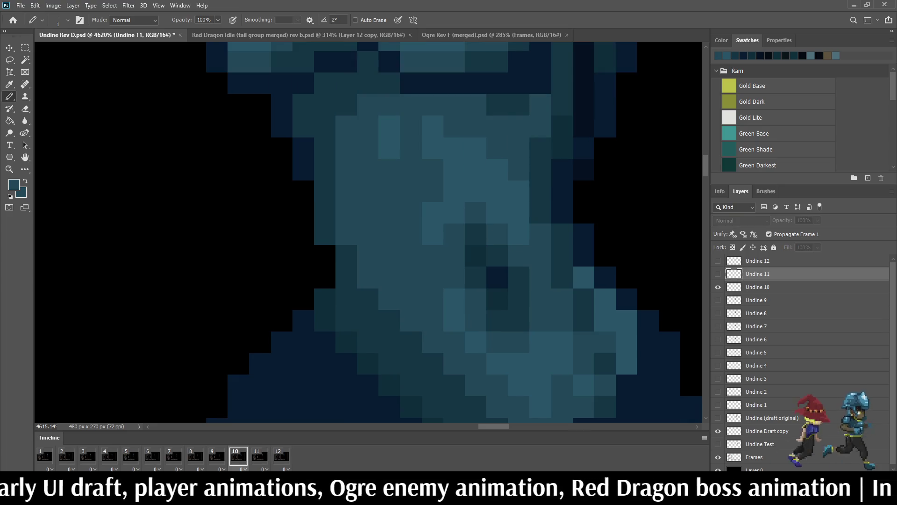
key(Right)
key(Right)
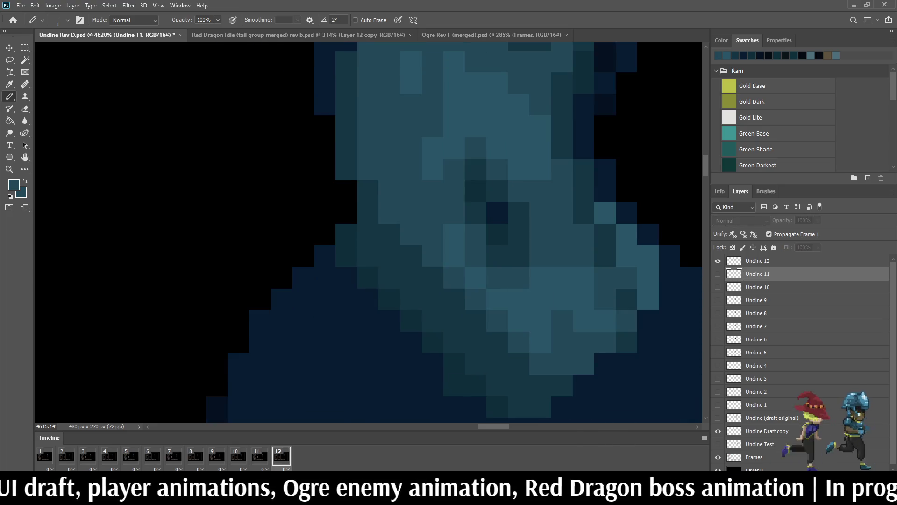
scroll(368, 232, down, 5)
key(Left)
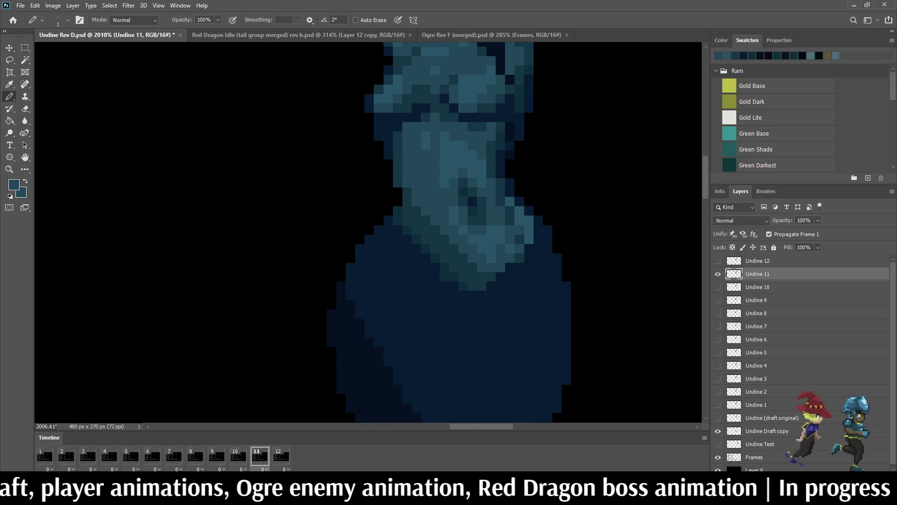
key(Right)
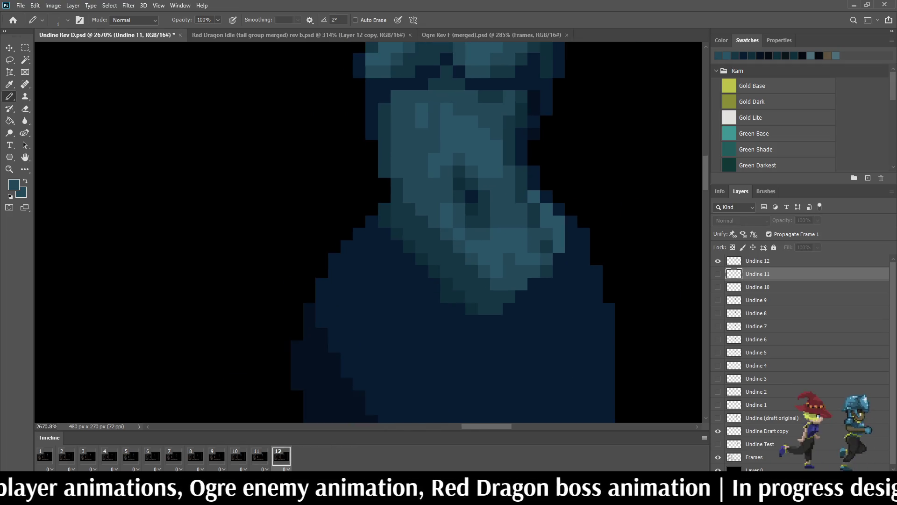
scroll(564, 228, down, 3)
scroll(508, 232, down, 2)
key(space)
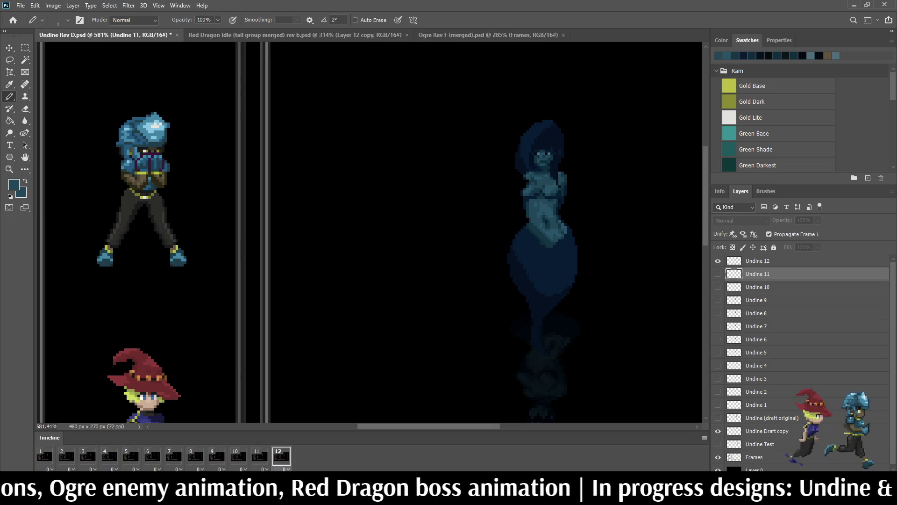
scroll(533, 232, up, 2)
scroll(533, 231, up, 1)
key(space)
scroll(533, 232, up, 1)
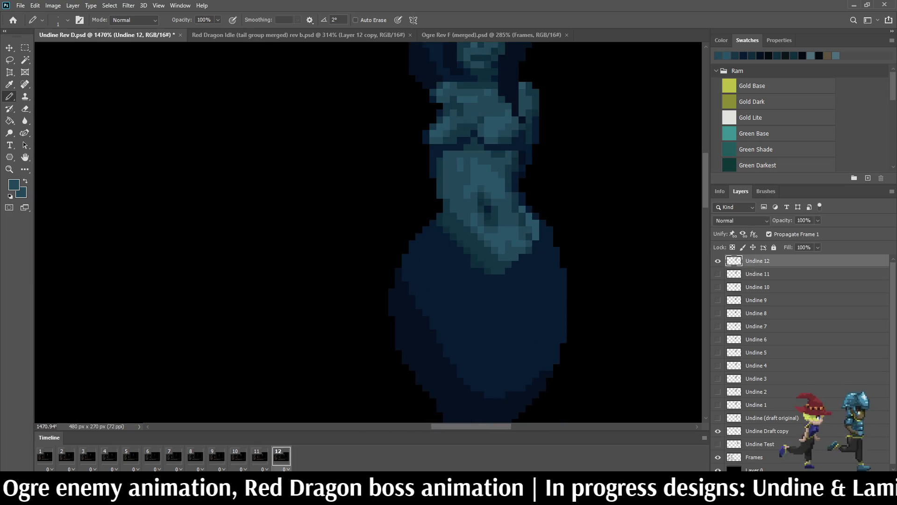
scroll(496, 233, up, 1)
scroll(496, 233, up, 1)
scroll(496, 233, up, 1)
scroll(495, 233, up, 1)
- Lasso the eye area on Undine 12 and nudge it one pixel right with Free Transform
key(l)
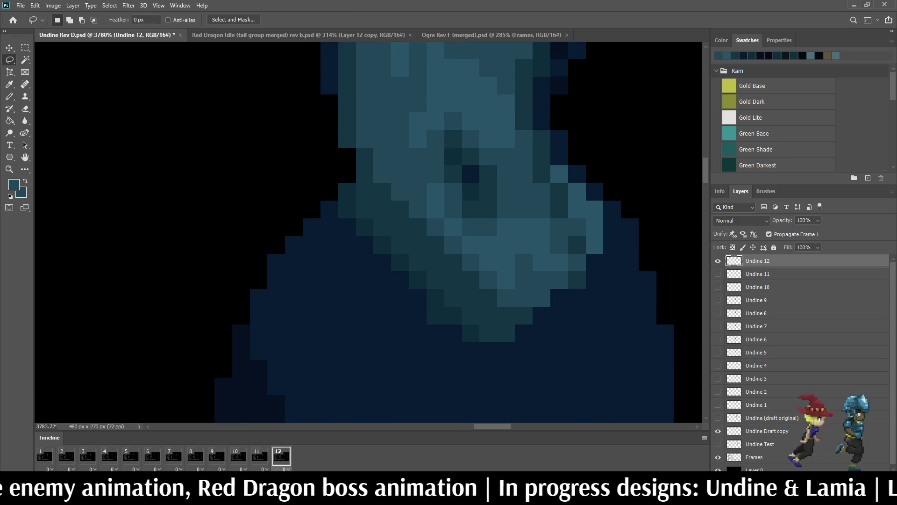
mouse_move(507, 303)
mouse_down()
mouse_move(415, 179)
mouse_move(439, 107)
mouse_move(490, 128)
mouse_move(507, 204)
mouse_up()
drag(503, 239, 502, 261)
key(ctrl+t)
key(Right)
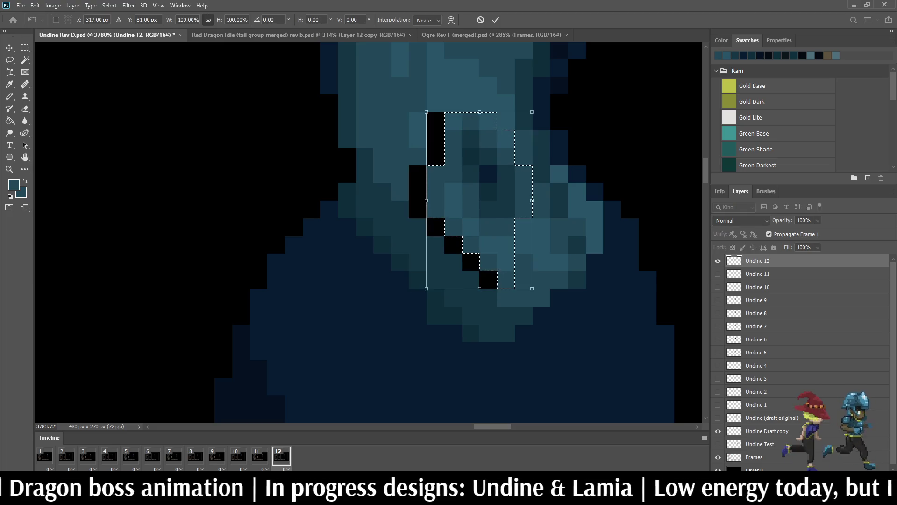
key(Return)
key(ctrl+d)
- Fill the leftover black pixels along the face's diagonal edge with teal and play the animation
key(i)
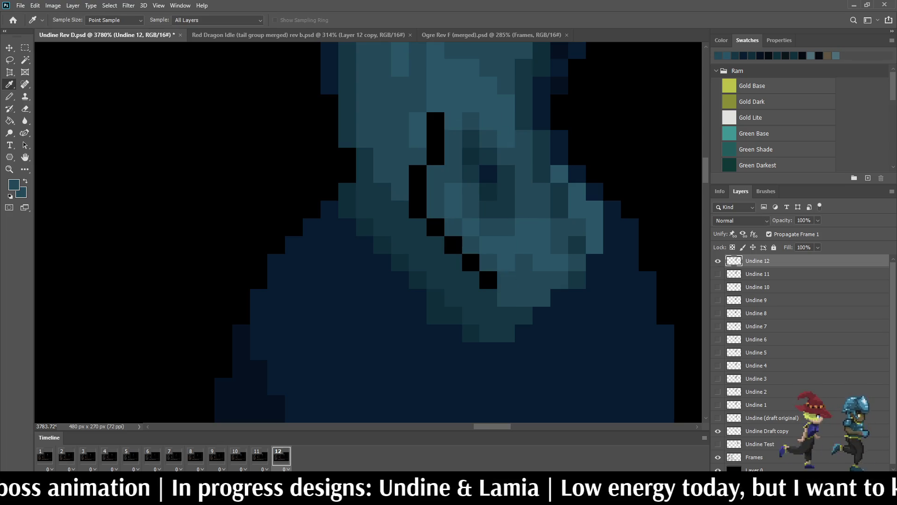
key(b)
click(488, 279)
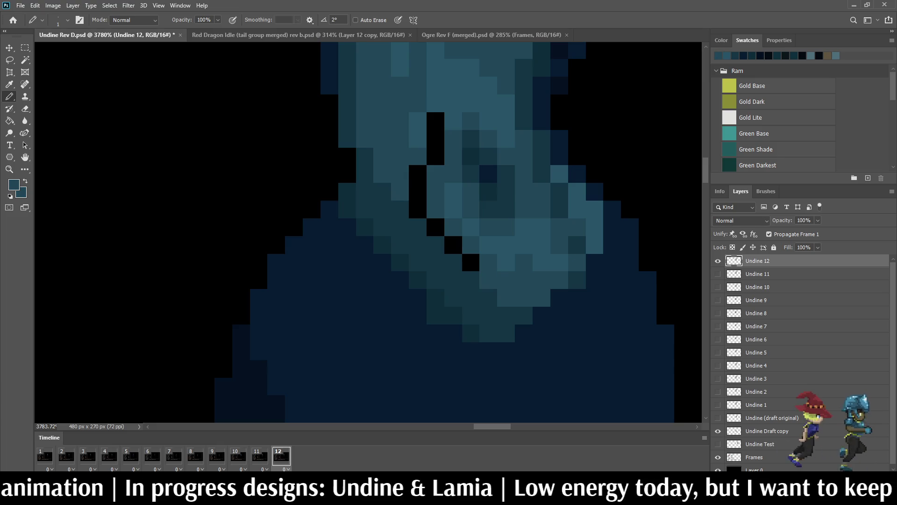
mouse_move(470, 262)
mouse_down()
mouse_move(418, 209)
mouse_move(417, 173)
mouse_up()
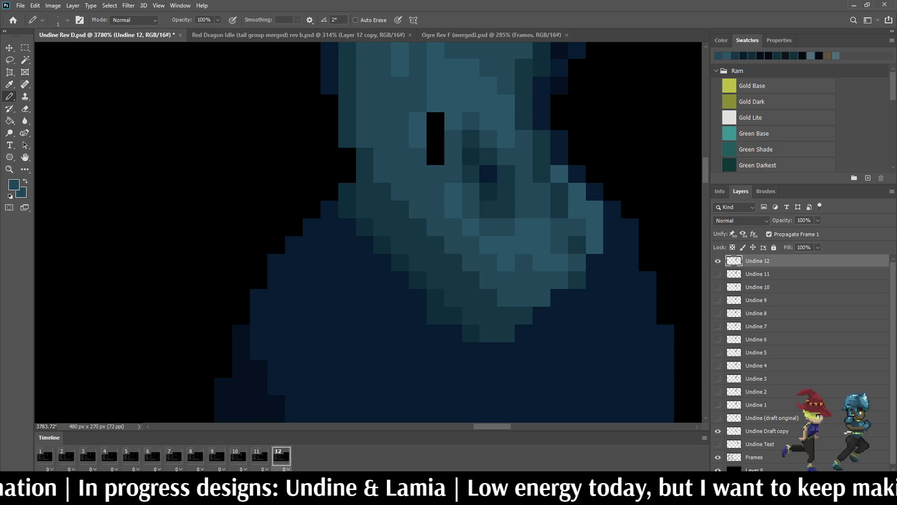
click(436, 156)
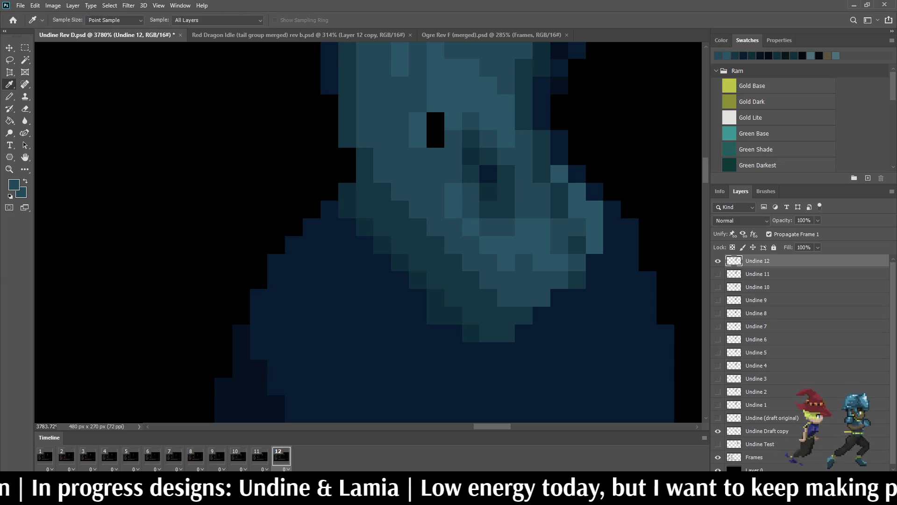
drag(436, 120, 435, 139)
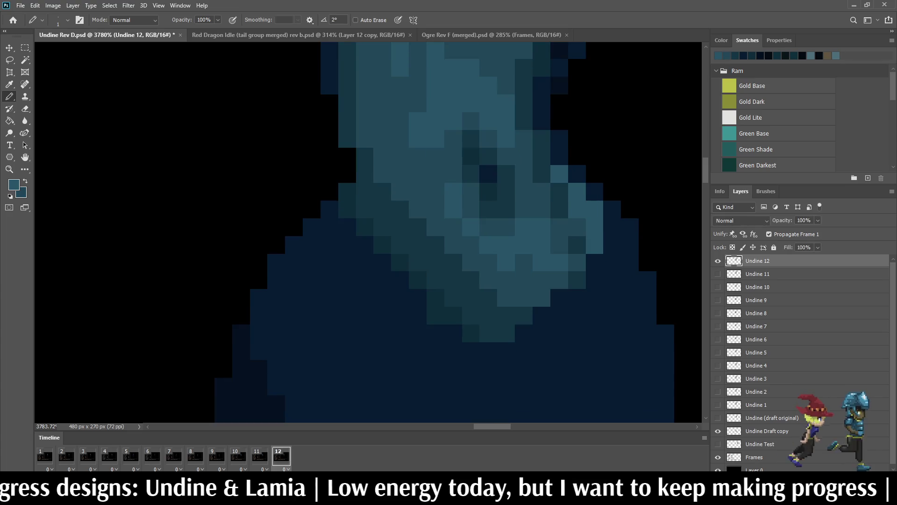
key(i)
key(b)
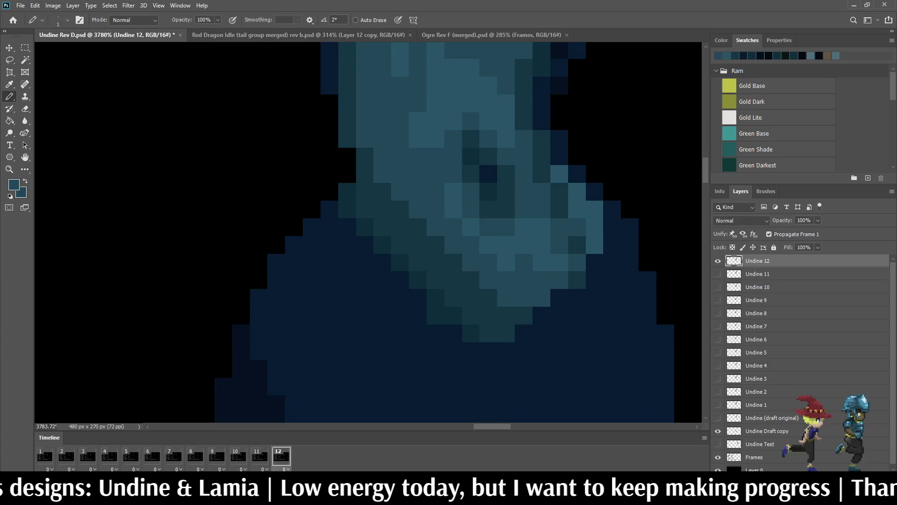
key(space)
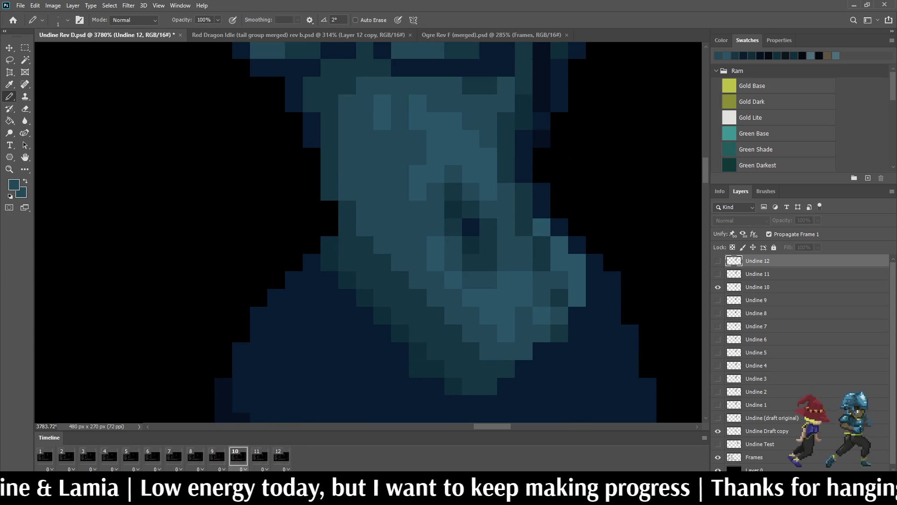
scroll(537, 265, up, 3)
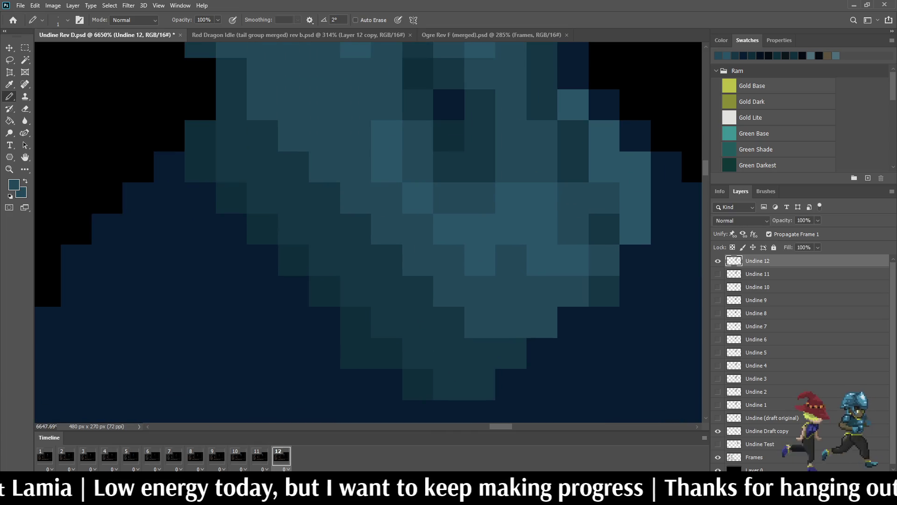
- Darken one pixel on the frame 12 face with the Pencil and play the timeline to check it
click(542, 260)
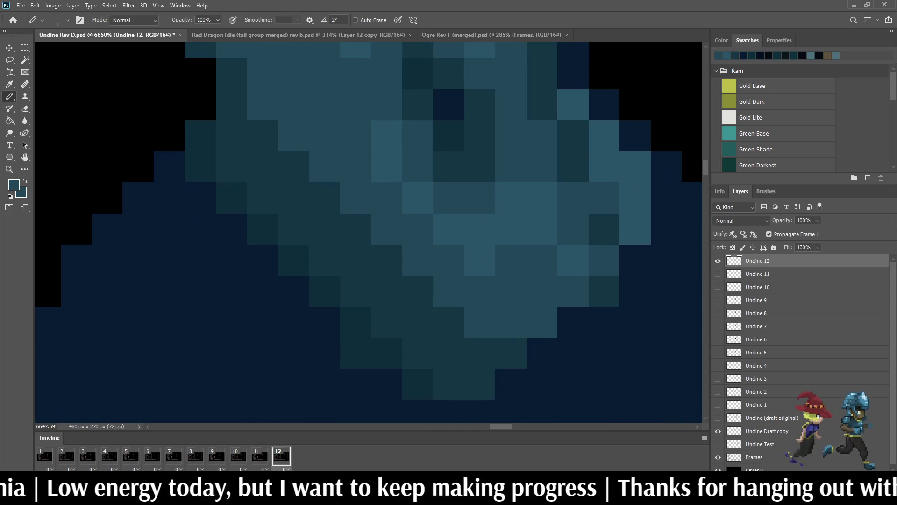
key(i)
key(b)
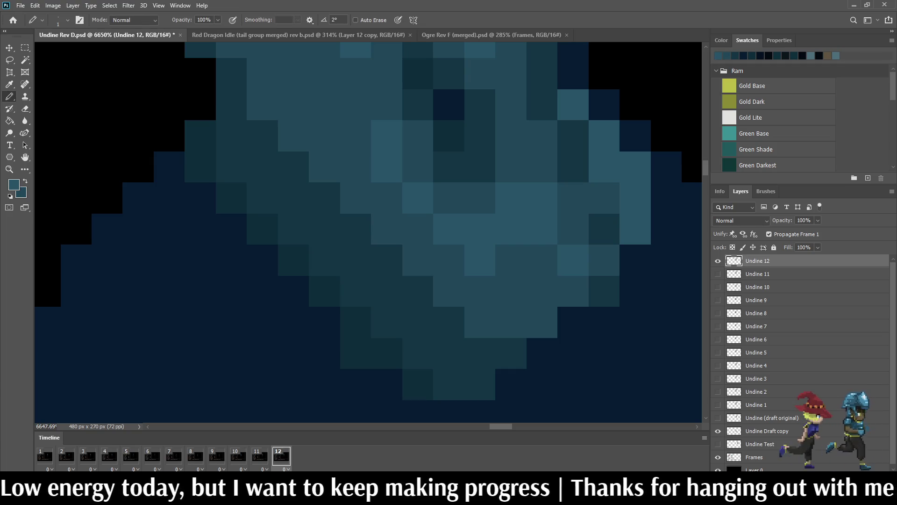
scroll(560, 211, down, 3)
scroll(561, 211, down, 3)
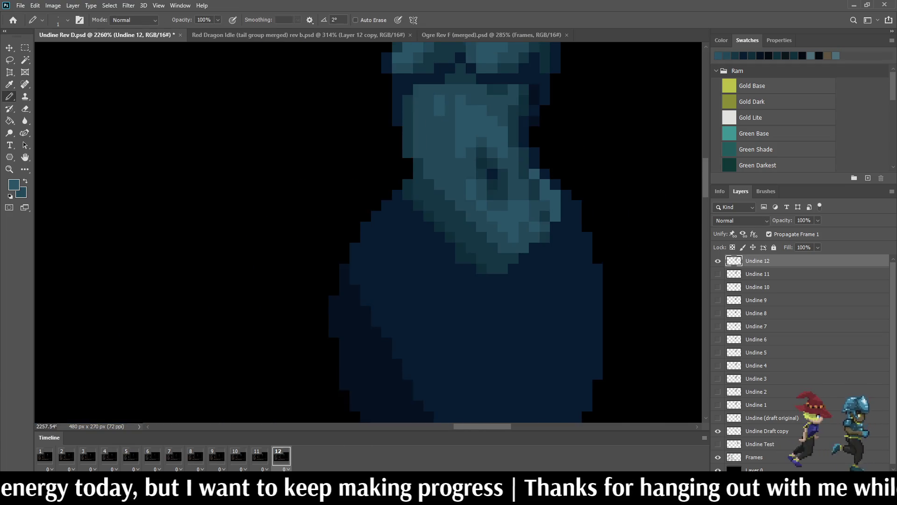
scroll(560, 211, down, 3)
scroll(519, 231, down, 2)
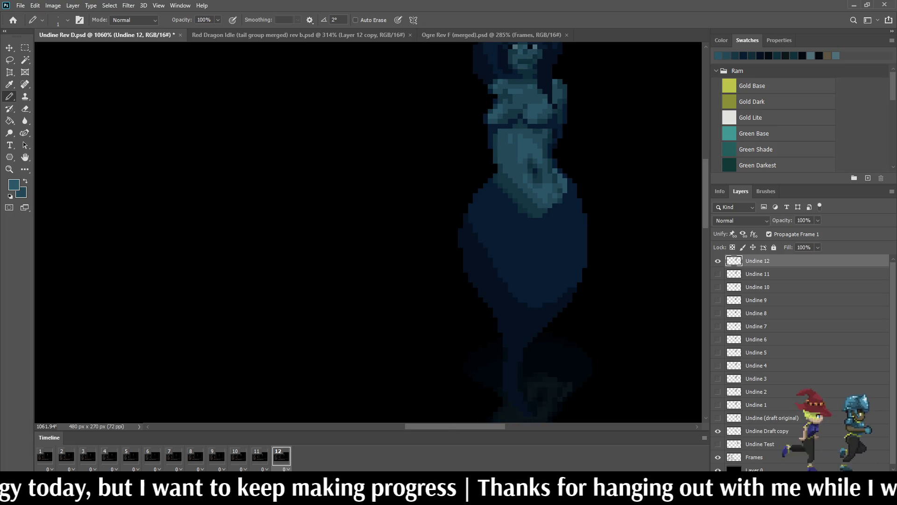
key(space)
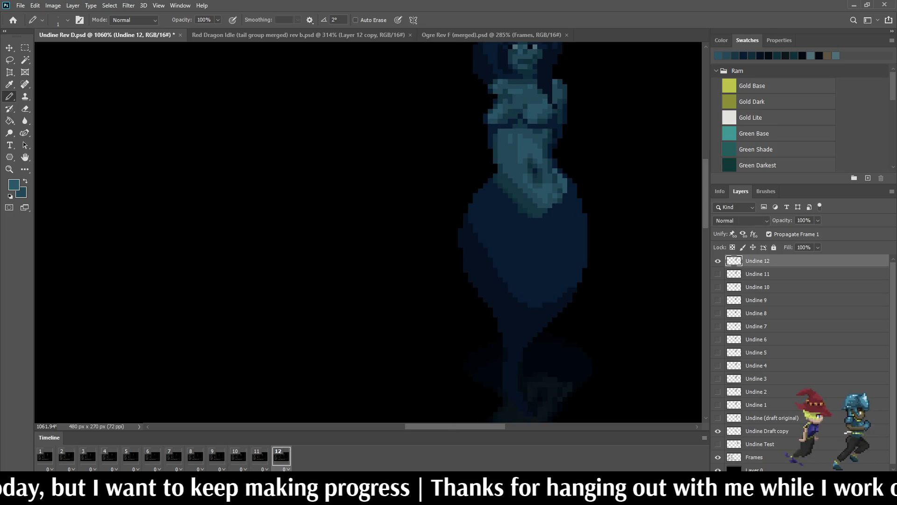
scroll(561, 175, down, 2)
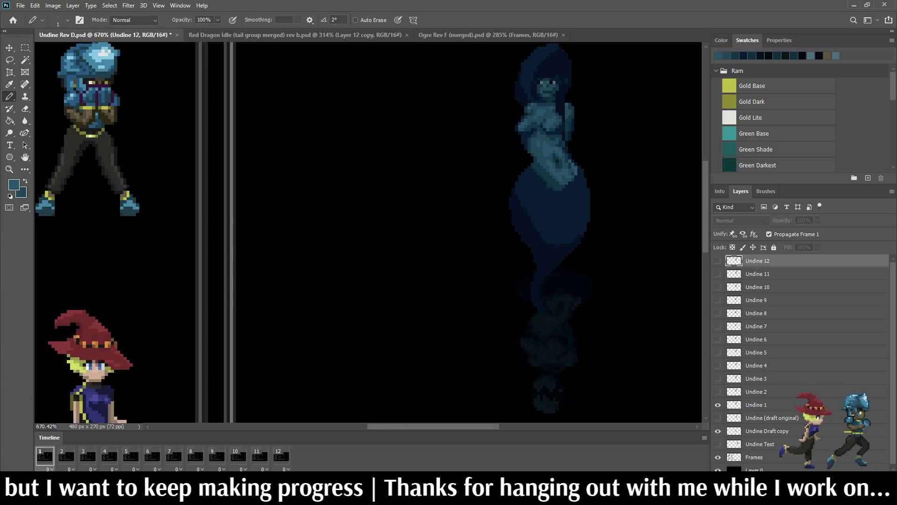
scroll(561, 176, down, 2)
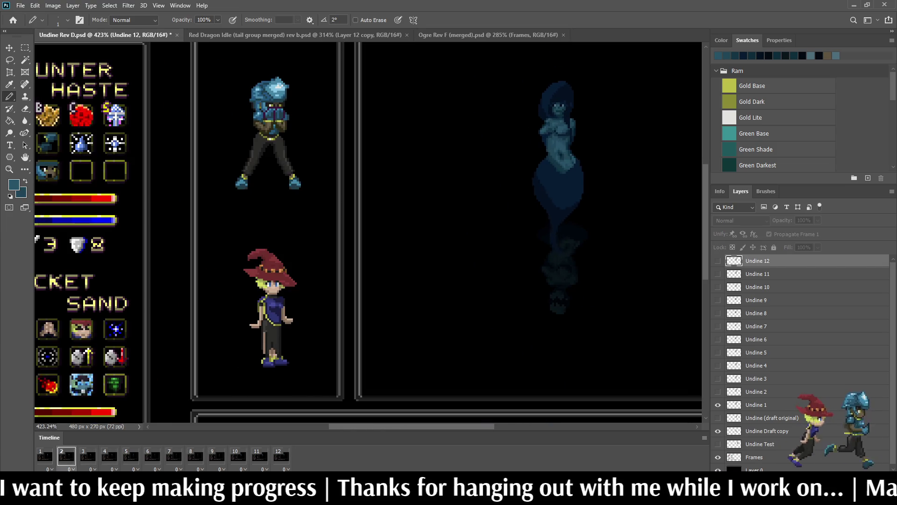
scroll(593, 151, down, 1)
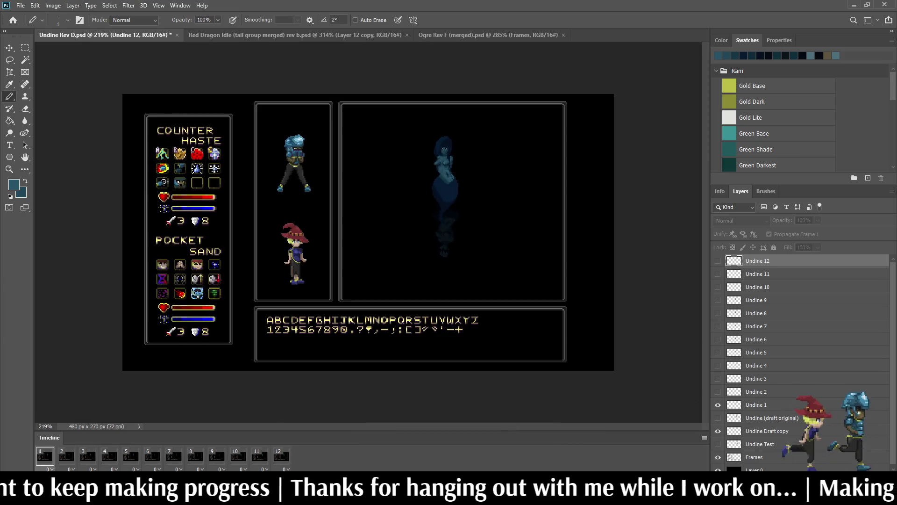
scroll(561, 175, up, 1)
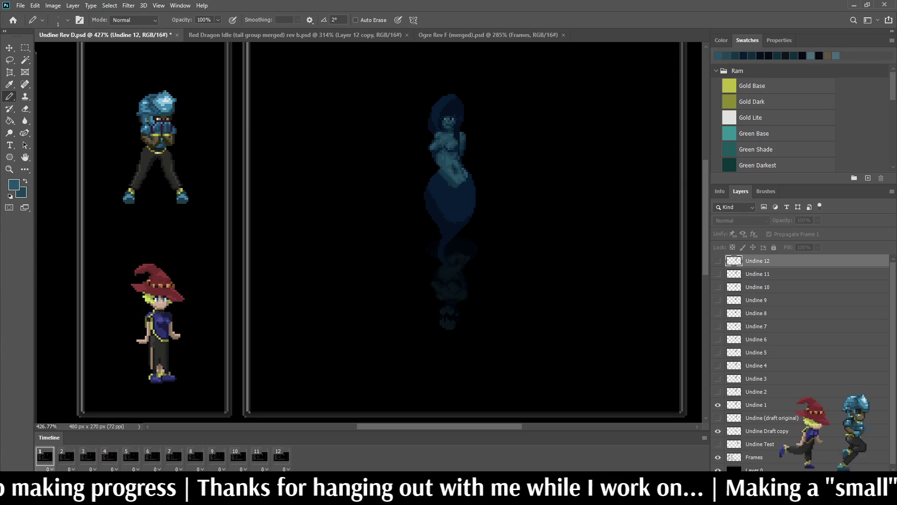
scroll(448, 175, up, 2)
scroll(449, 175, up, 3)
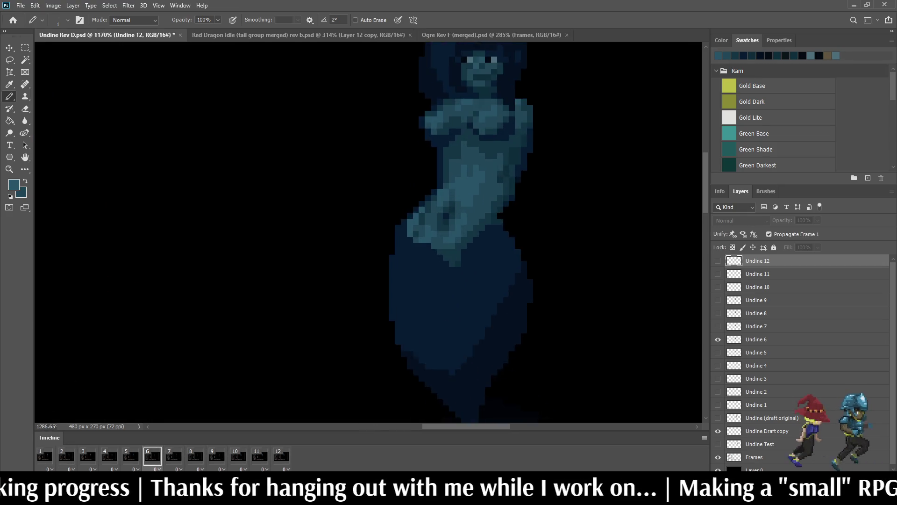
scroll(449, 176, up, 3)
scroll(449, 176, up, 3)
scroll(449, 232, up, 2)
- Alt-sample the darker teal from the Undine's outline edge as the drawing colour
key(alt)
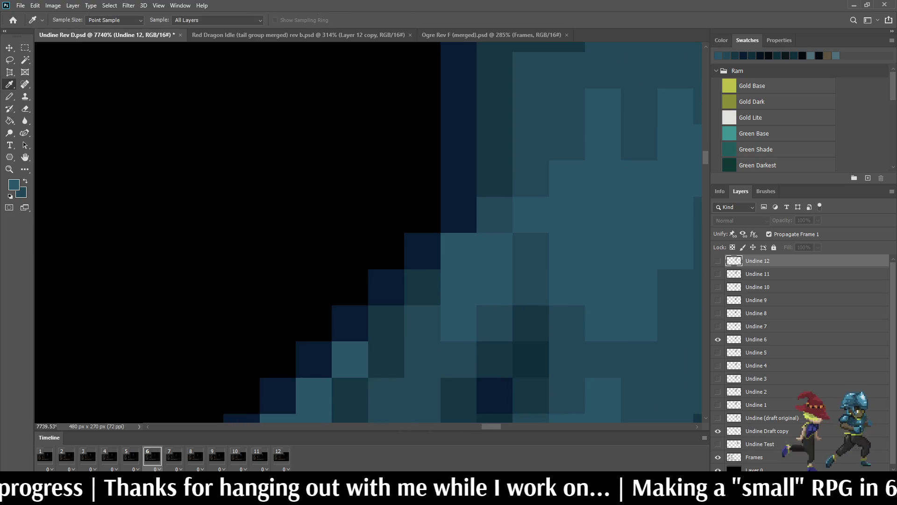
alt+click(495, 357)
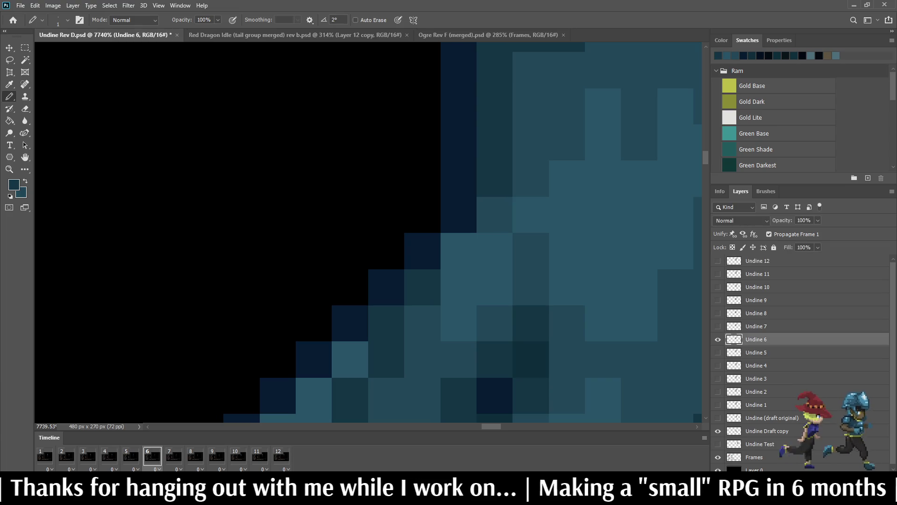
scroll(458, 252, down, 3)
scroll(494, 251, down, 3)
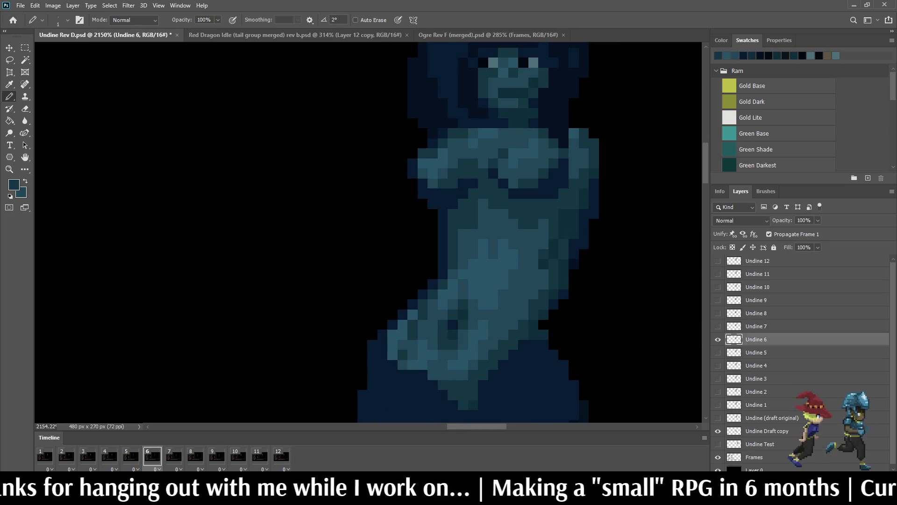
scroll(479, 232, down, 3)
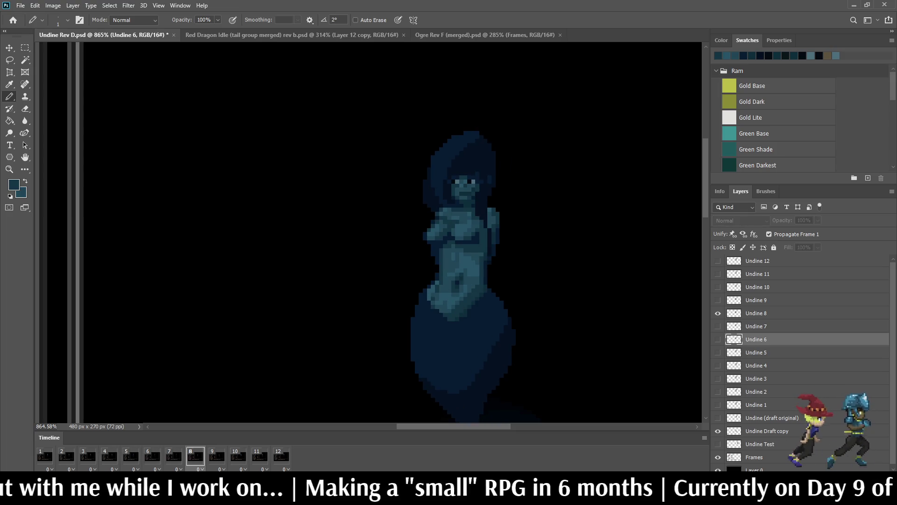
- Fit the whole mockup on screen and start playing the Undine animation
key(ctrl+0)
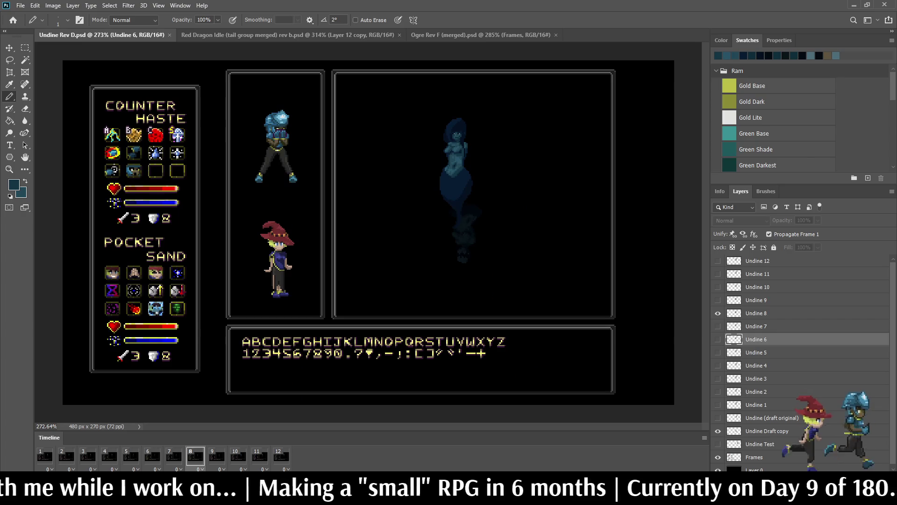
scroll(472, 121, up, 2)
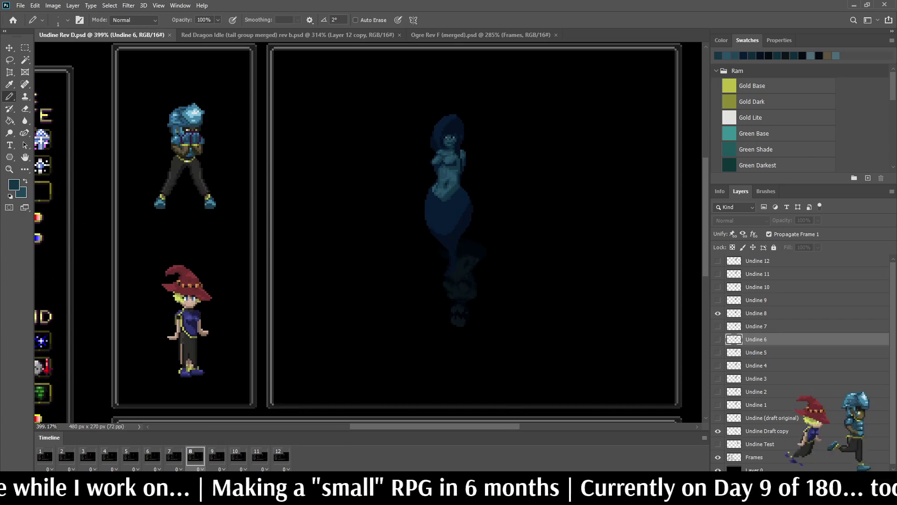
key(space)
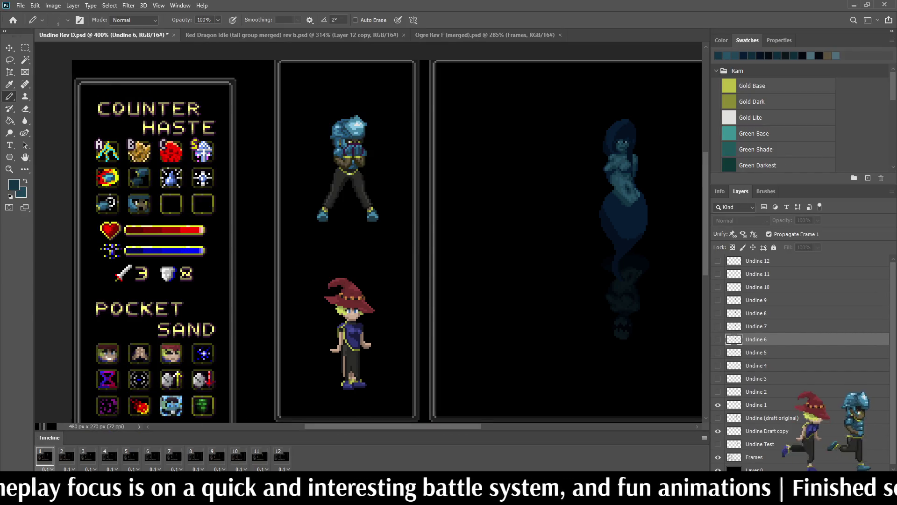
scroll(368, 232, down, 3)
- Step the Undine animation to the next frame in the Timeline
key(space)
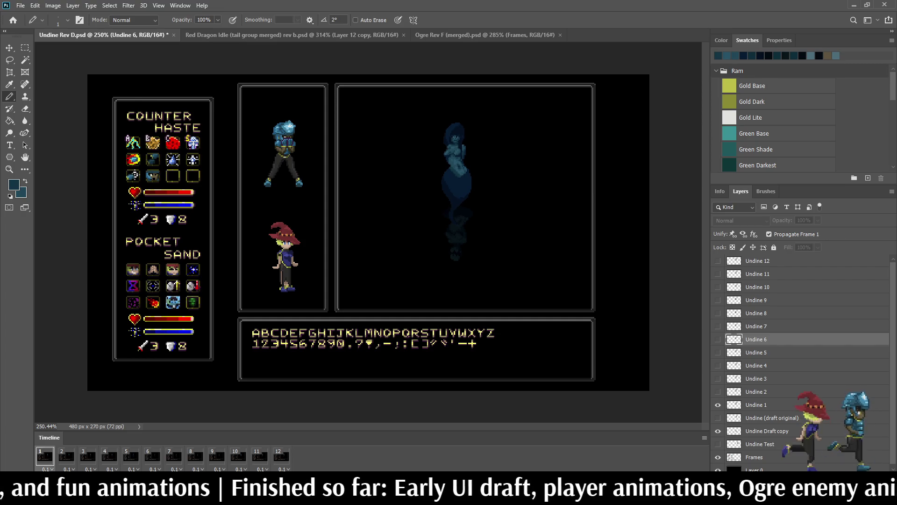
scroll(437, 172, down, 2)
scroll(436, 172, up, 2)
scroll(436, 172, up, 2)
- Play the Undine animation, step to the last frame, replay it and preview the mockup full screen
key(space)
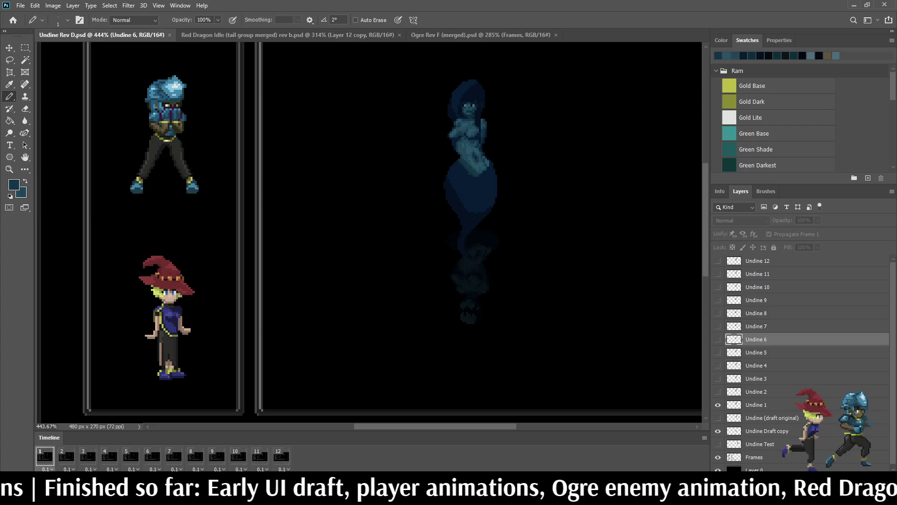
key(space)
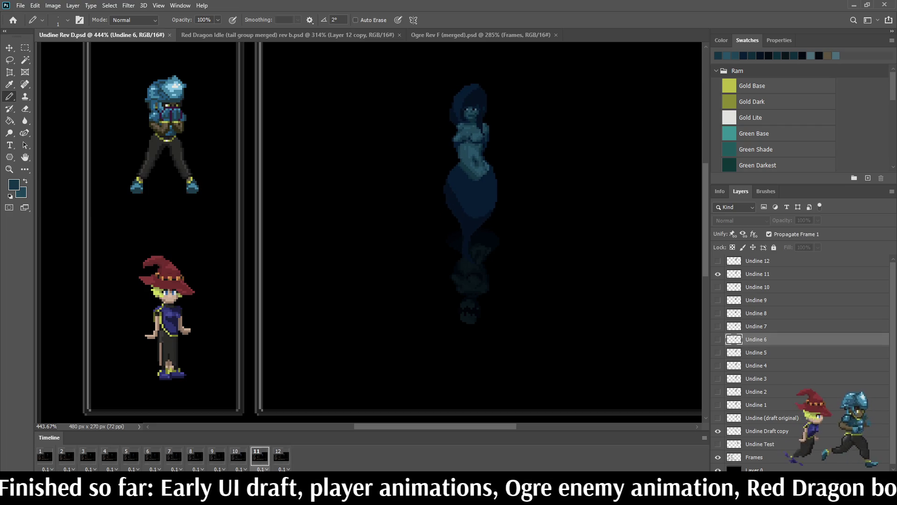
key(Right)
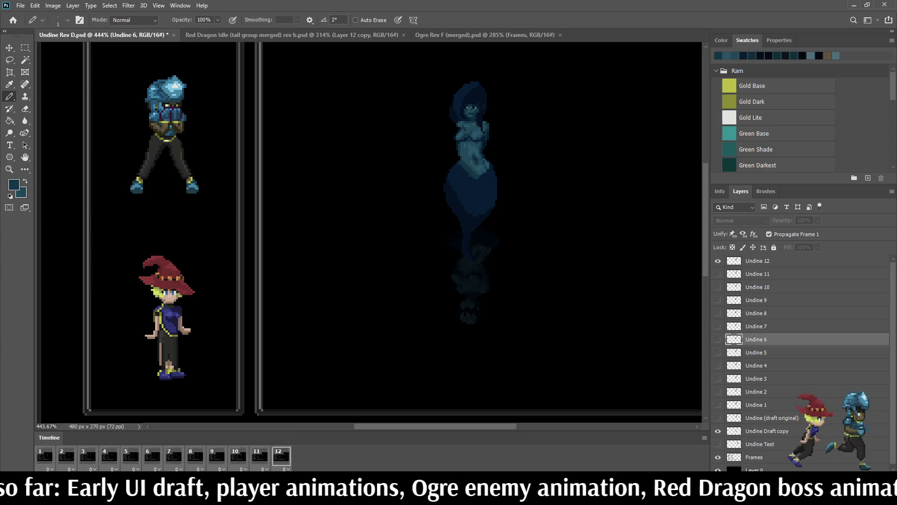
key(space)
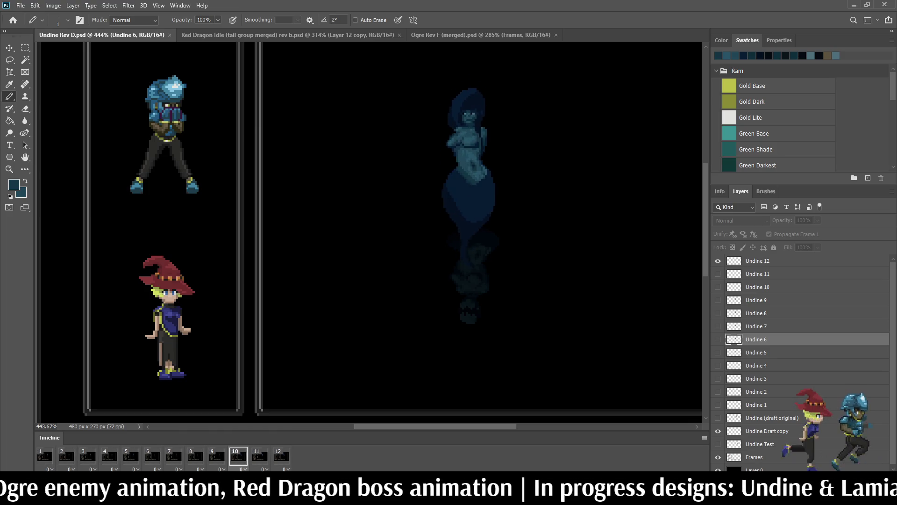
key(ctrl+minus)
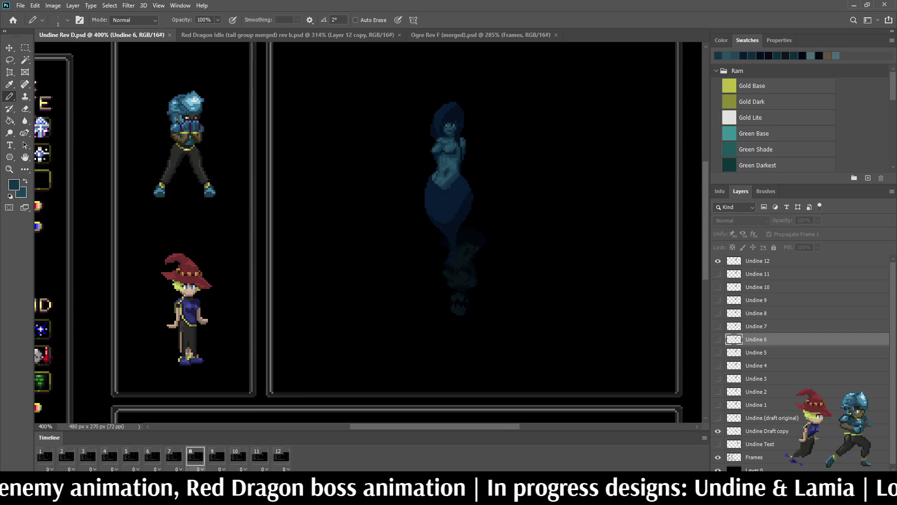
key(f)
key(f)
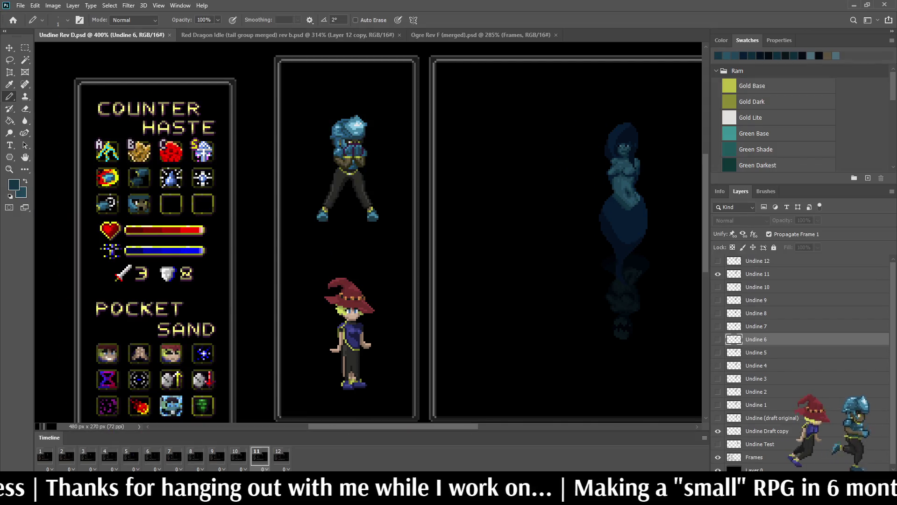
scroll(367, 232, down, 3)
scroll(368, 232, up, 2)
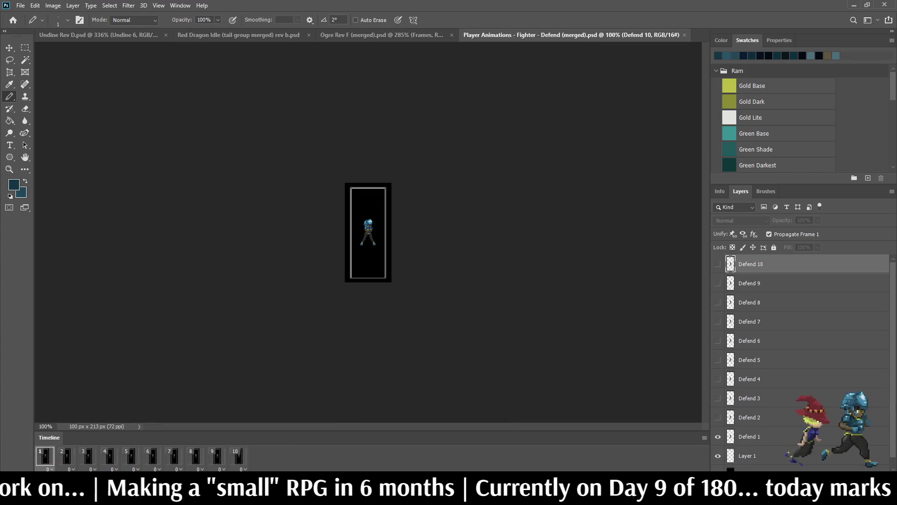
scroll(369, 233, up, 2)
- Play the fighter Defend animation, close its file and return the mockup to an enlarged 100% view
key(space)
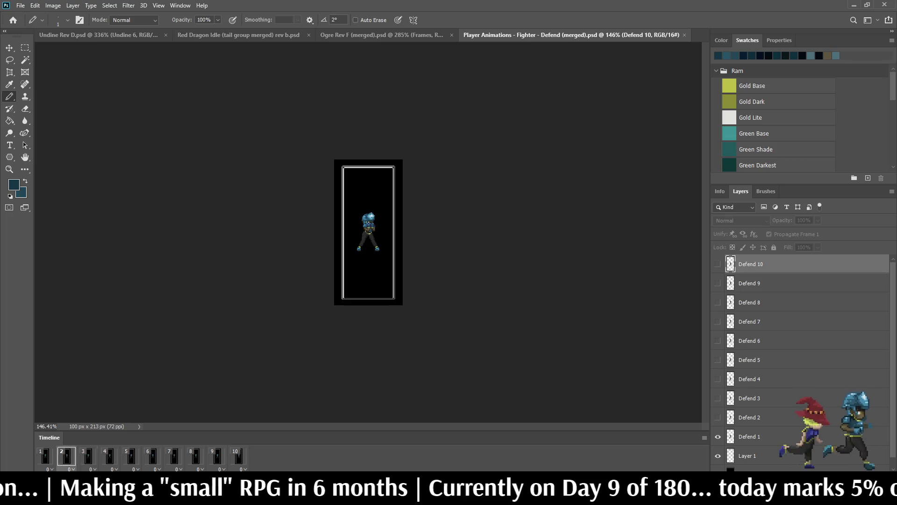
scroll(368, 233, up, 2)
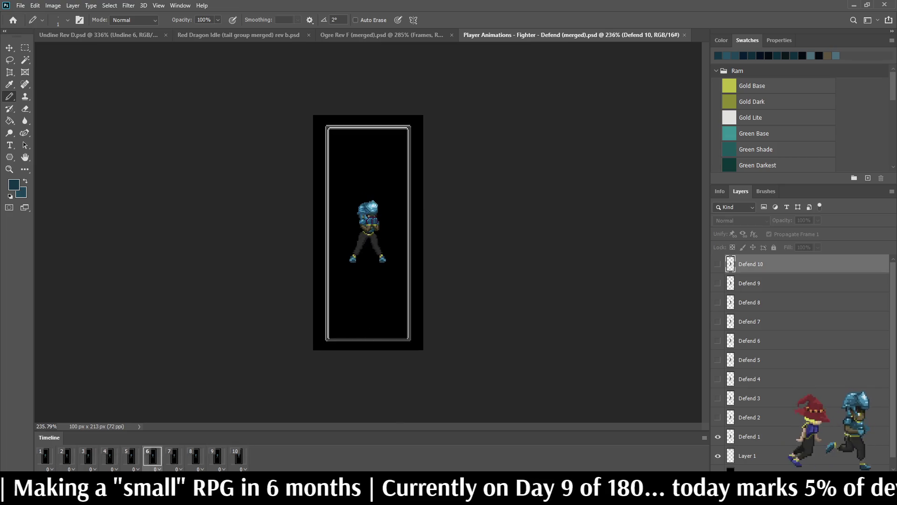
click(684, 34)
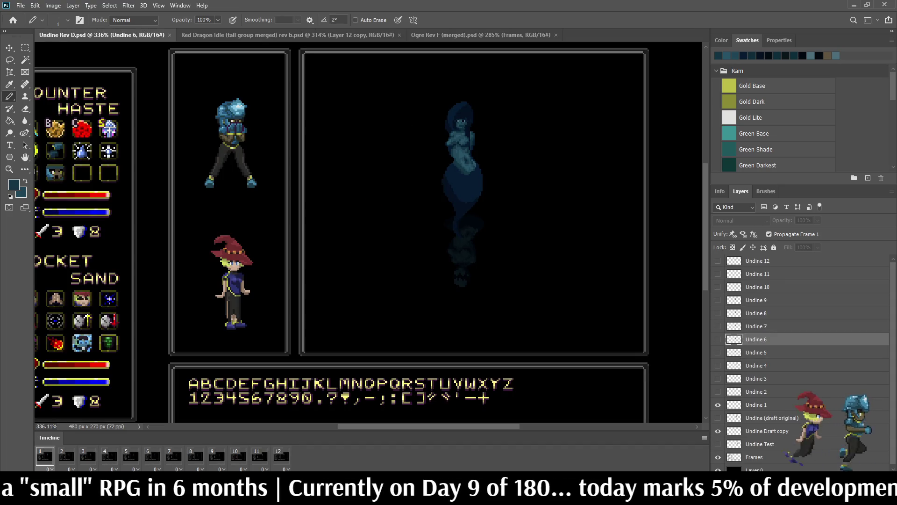
key(ctrl+1)
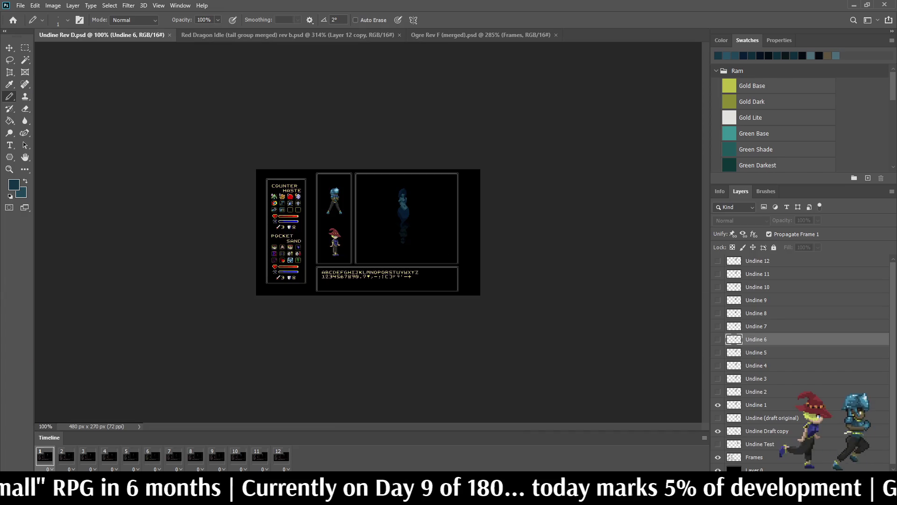
key(ctrl+plus)
key(ctrl+plus)
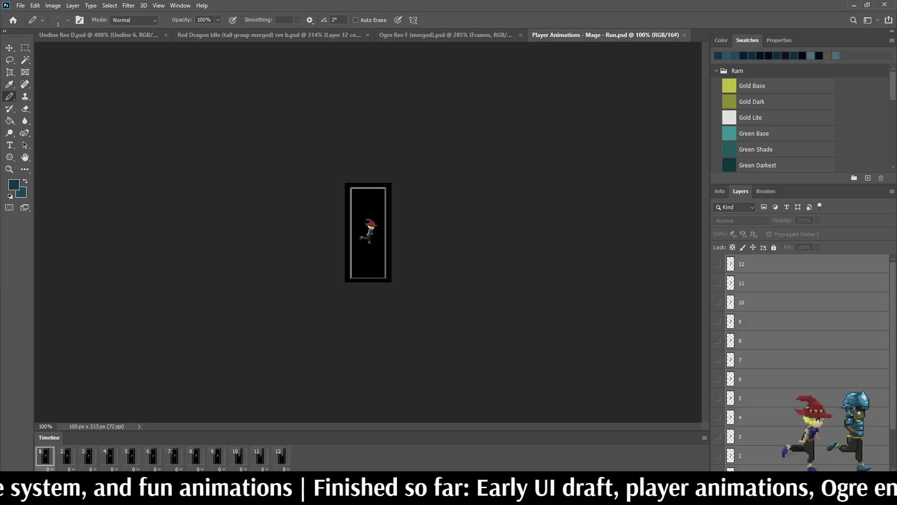
scroll(368, 232, up, 3)
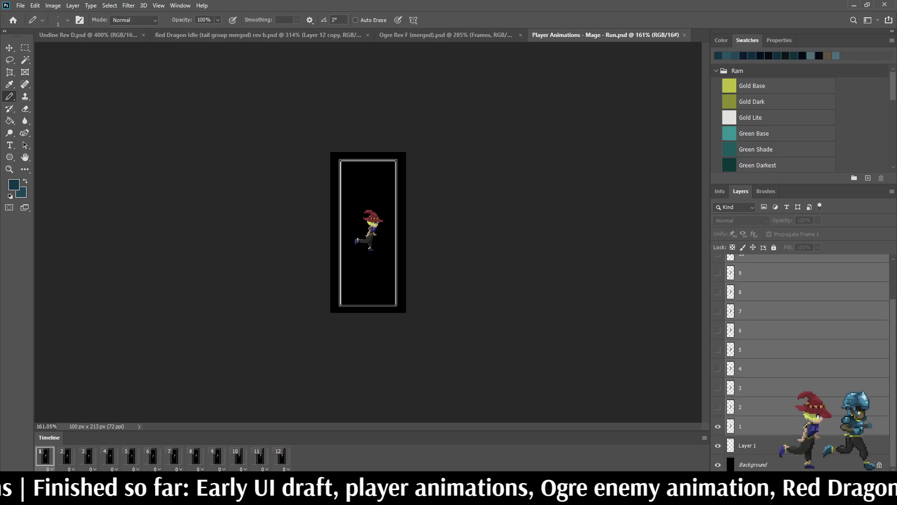
- Close the Mage - Run file, returning to the Undine battle mockup
click(684, 35)
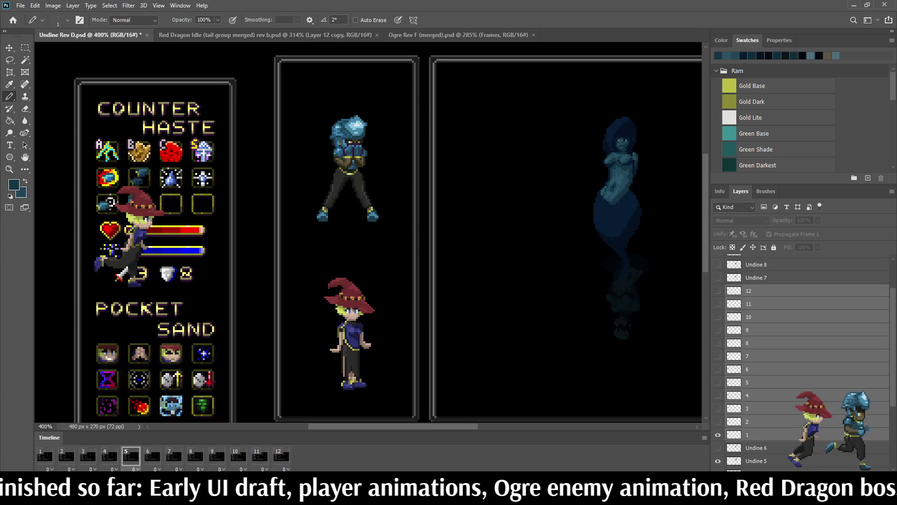
scroll(372, 236, down, 2)
scroll(372, 235, up, 1)
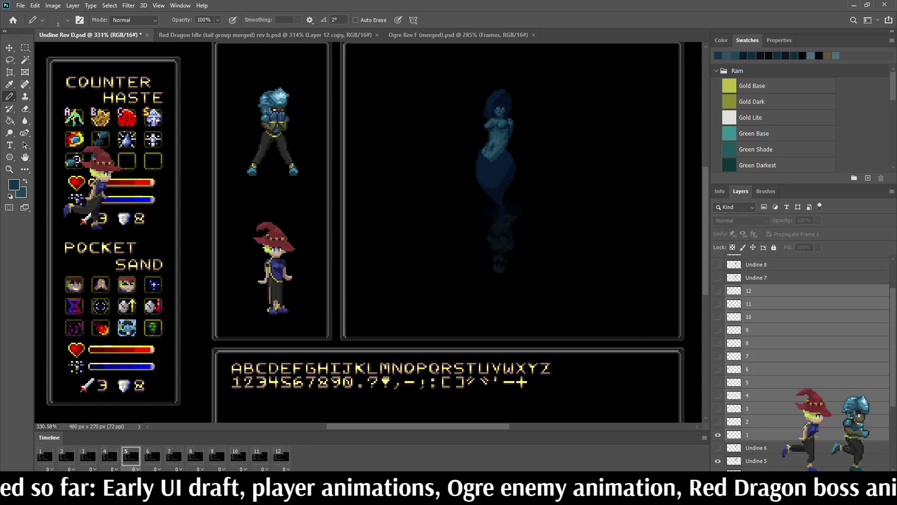
scroll(802, 361, down, 2)
scroll(803, 361, down, 3)
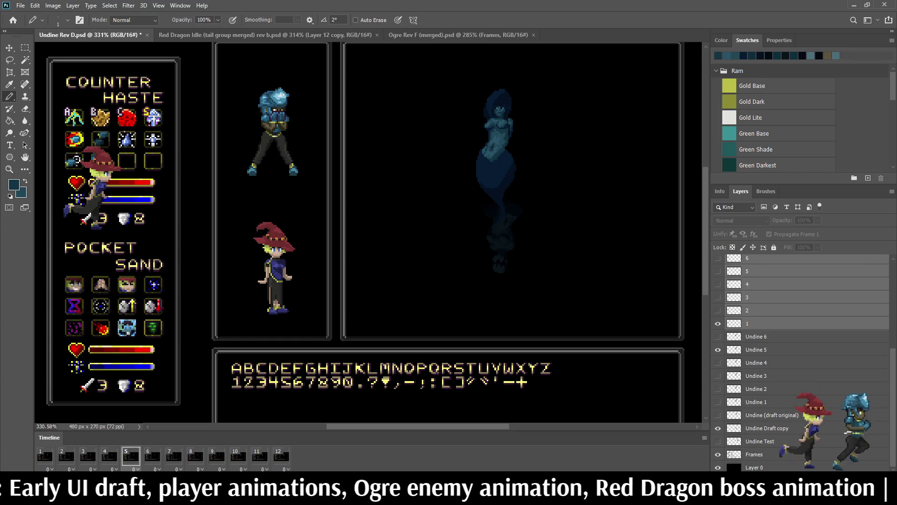
- Erase the standing wizard from the party panel on the Frames layer with a lasso selection
click(757, 454)
key(l)
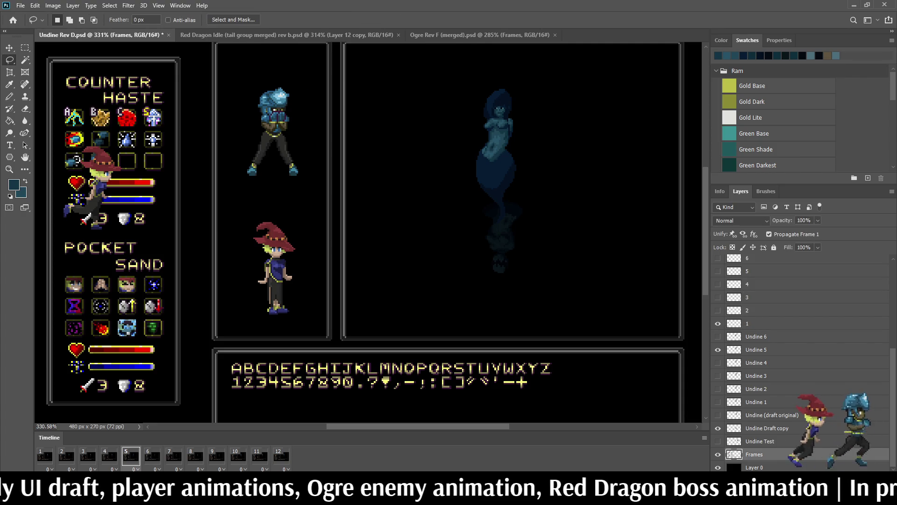
drag(241, 216, 234, 228)
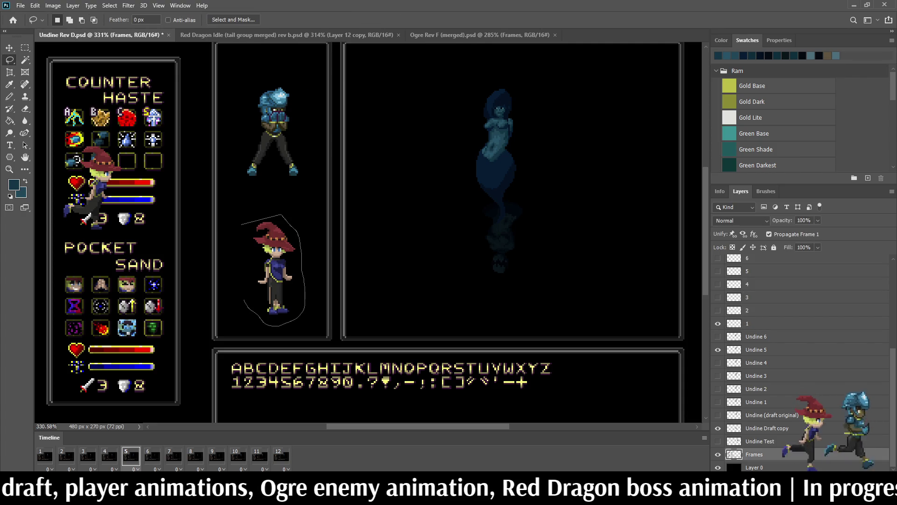
key(Delete)
key(ctrl+d)
- Move all twelve mage run frame layers into the party panel beside the fighter
click(757, 324)
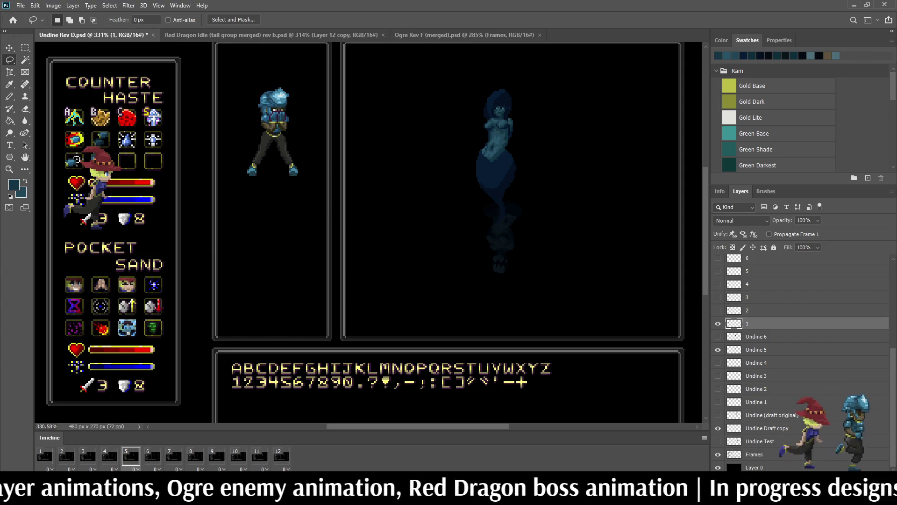
scroll(802, 364, up, 2)
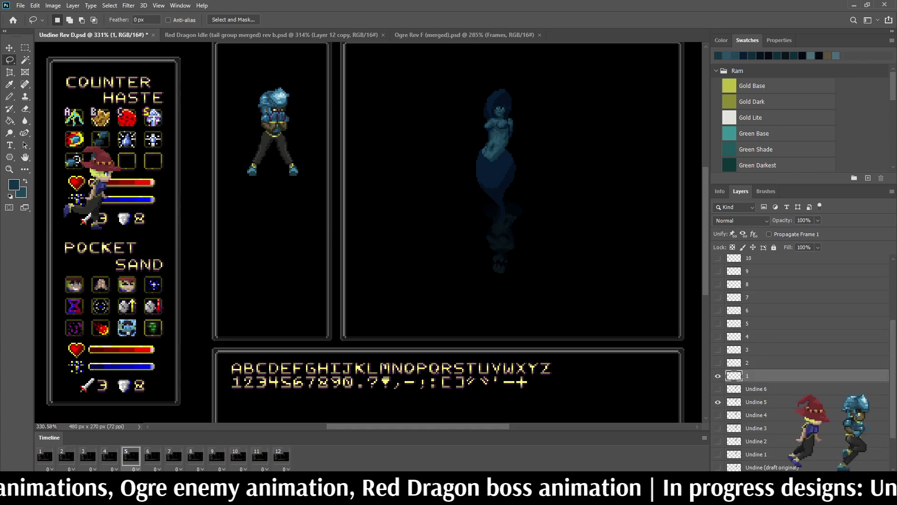
scroll(803, 364, up, 2)
scroll(802, 365, up, 1)
shift+click(758, 323)
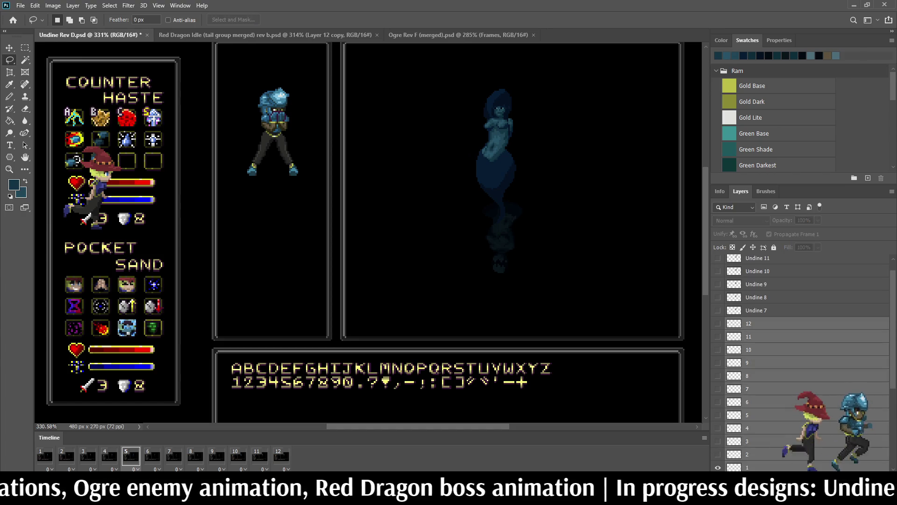
key(ctrl+t)
drag(94, 187, 273, 260)
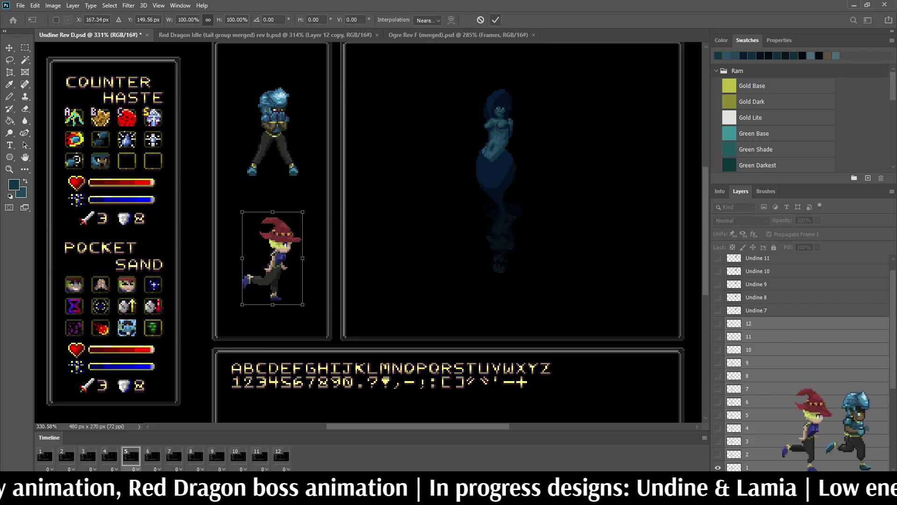
click(495, 20)
scroll(308, 169, down, 3)
scroll(308, 169, up, 2)
scroll(309, 169, up, 1)
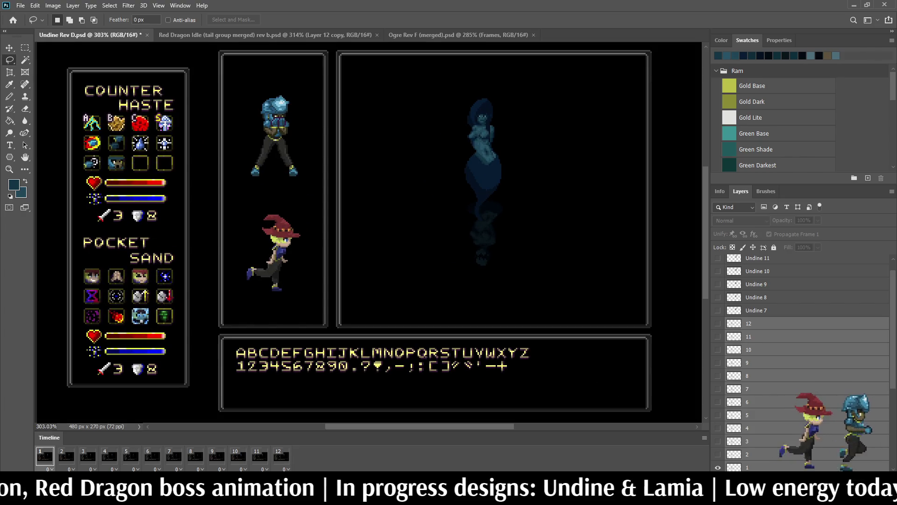
- Toggle Propagate Frame 1 while hiding and re-showing the running mage on layer 1
click(753, 467)
click(769, 234)
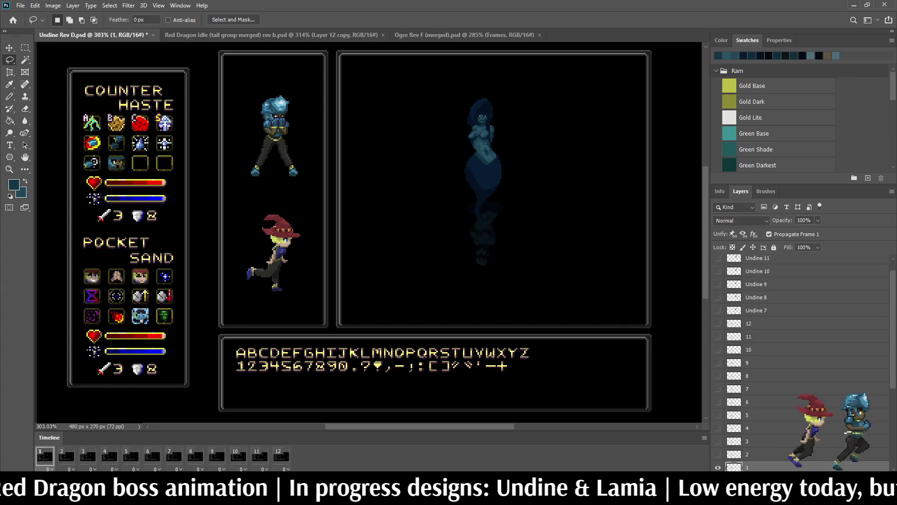
click(716, 468)
click(769, 233)
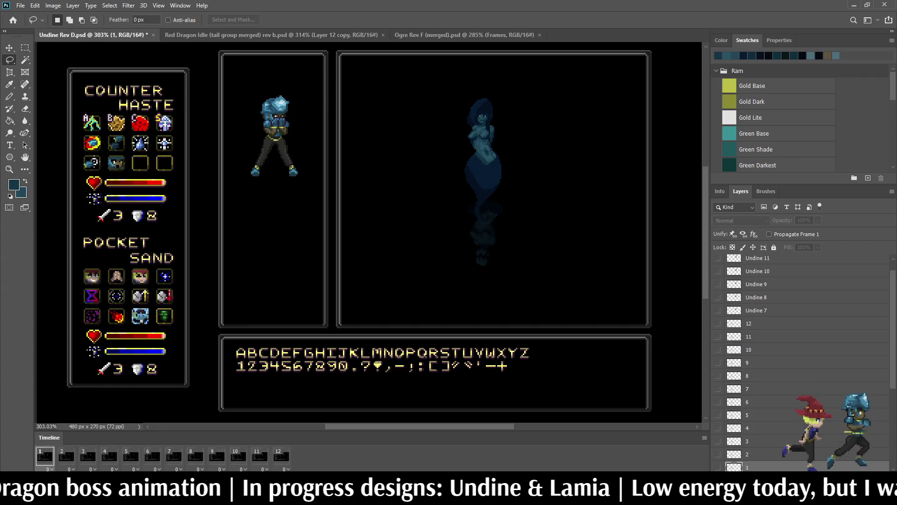
click(717, 467)
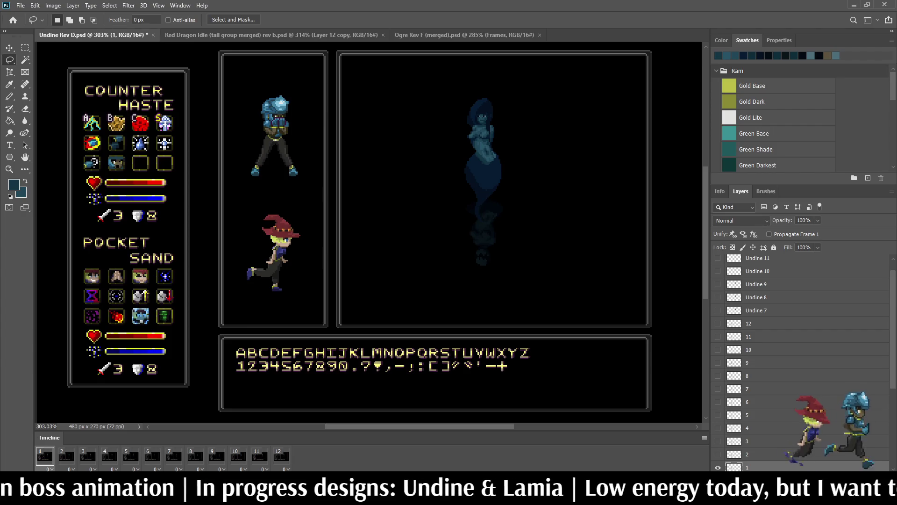
- Step the animation through frames 4 and 8, then play it and view at actual size
key(Right)
key(Right)
key(Right)
key(Right)
key(Right)
key(Right)
key(Right)
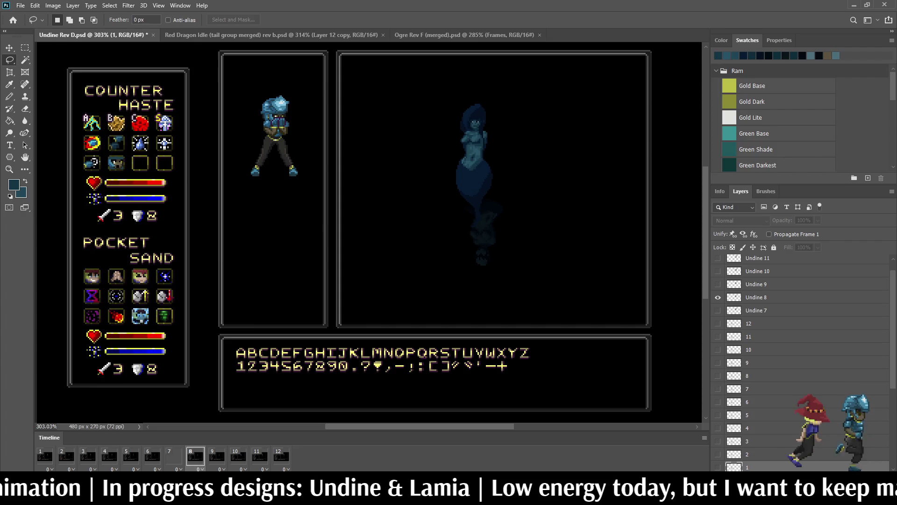
key(Right)
key(Right)
key(Right)
key(space)
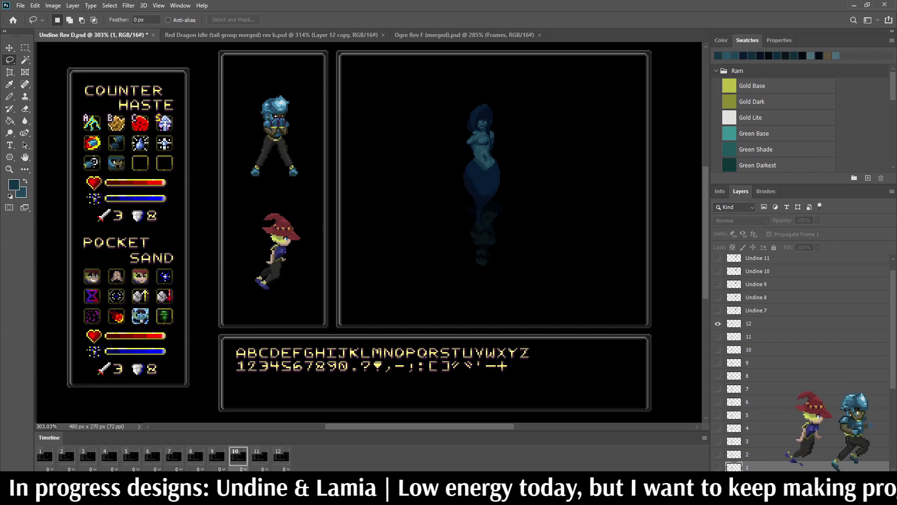
key(ctrl+1)
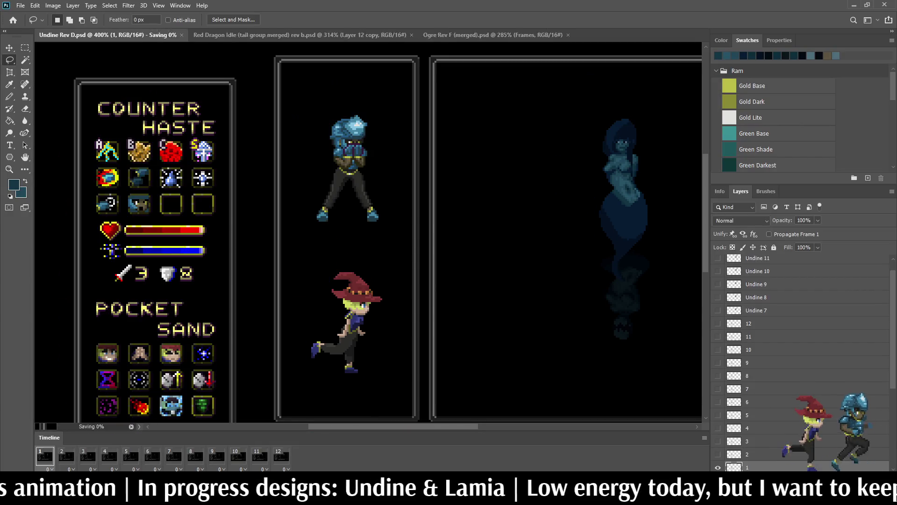
- Fit the whole Undine Rev D mockup on screen
key(ctrl+0)
- Zoom out and fit the whole mockup on screen before opening Lamia Rev J
key(ctrl+minus)
key(ctrl+0)
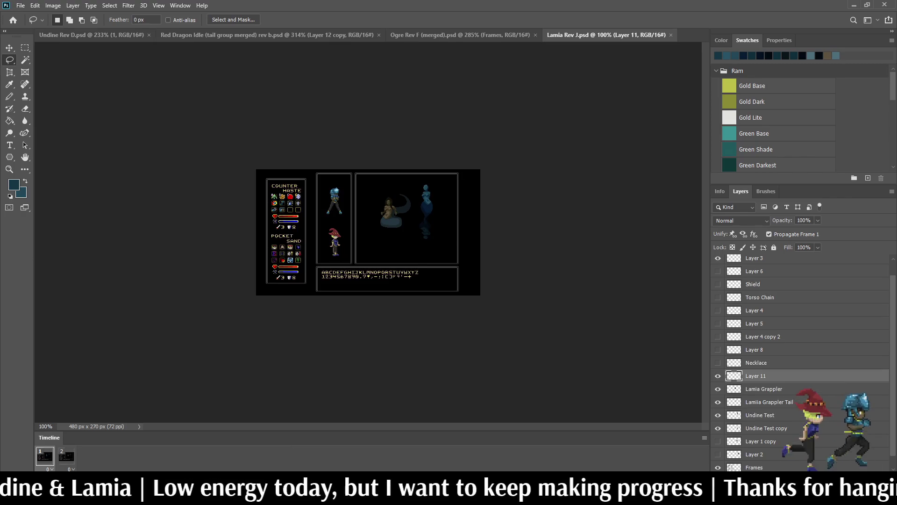
scroll(378, 217, up, 1)
scroll(377, 217, up, 3)
scroll(377, 217, up, 2)
scroll(377, 218, up, 2)
scroll(442, 225, up, 1)
scroll(442, 224, up, 1)
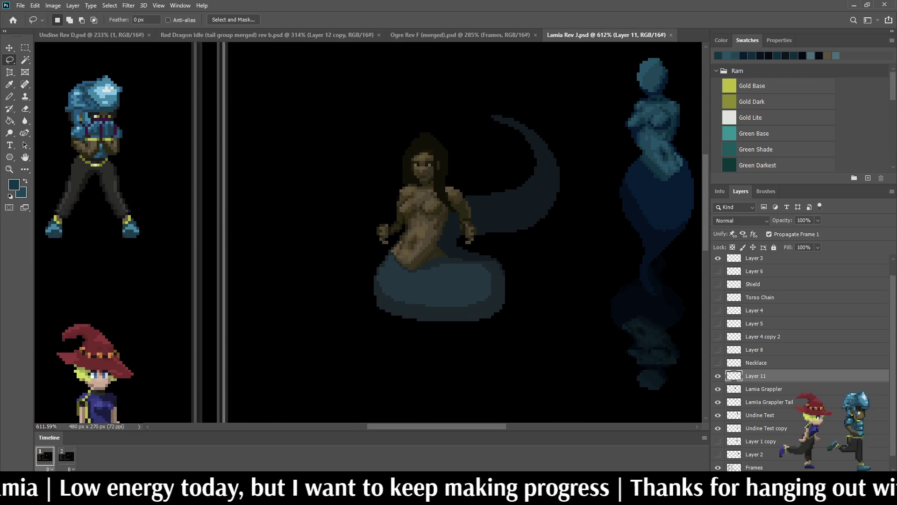
scroll(441, 224, up, 1)
key(b)
scroll(406, 164, up, 1)
scroll(407, 165, up, 1)
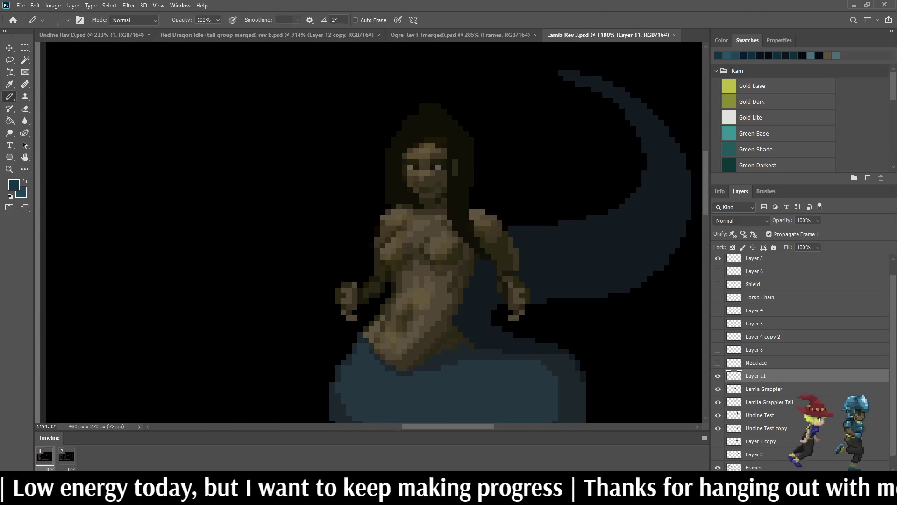
scroll(406, 165, up, 1)
scroll(407, 165, up, 1)
scroll(425, 159, up, 1)
scroll(424, 159, up, 1)
scroll(425, 158, up, 1)
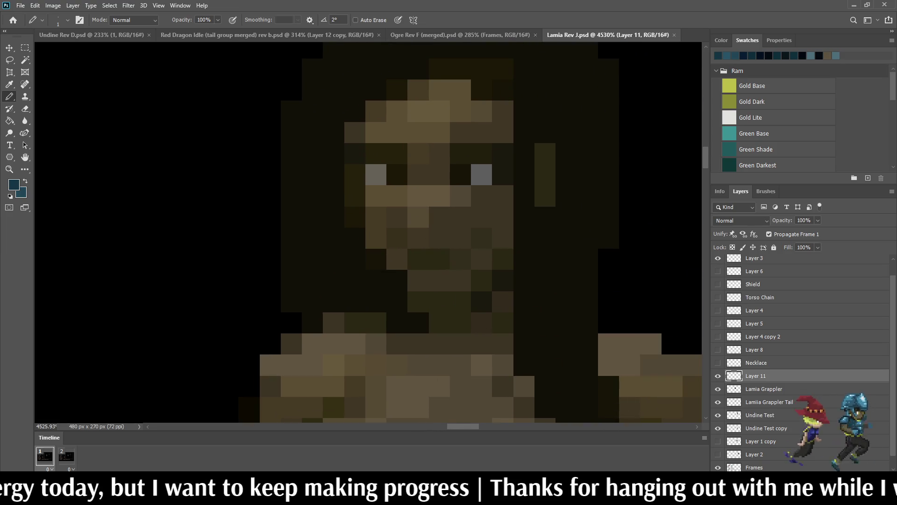
drag(420, 176, 404, 218)
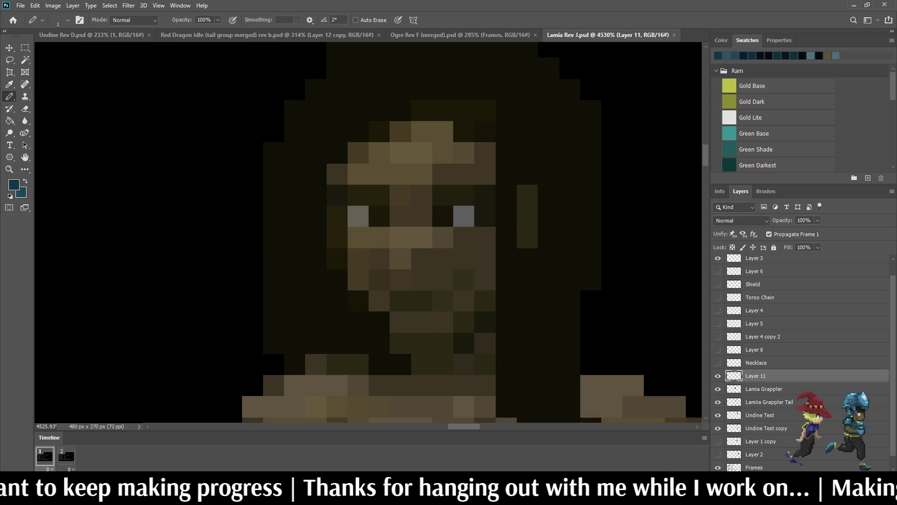
key(i)
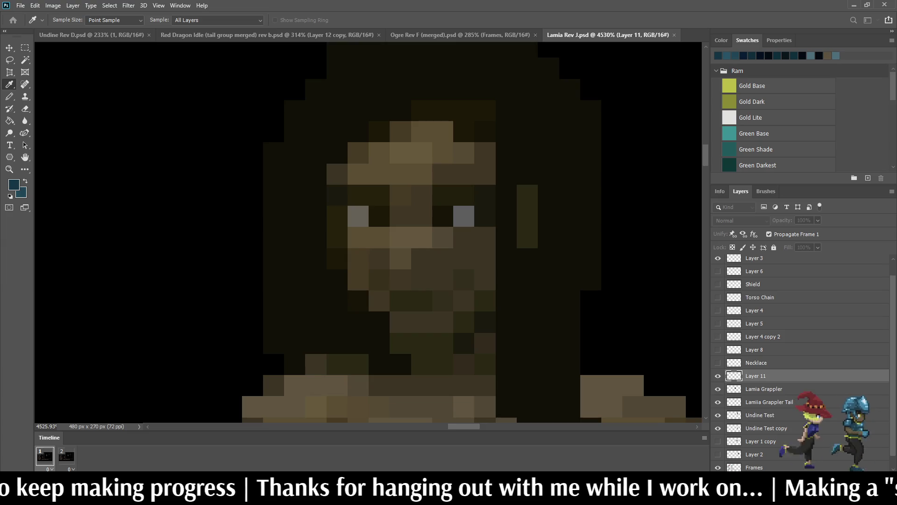
key(b)
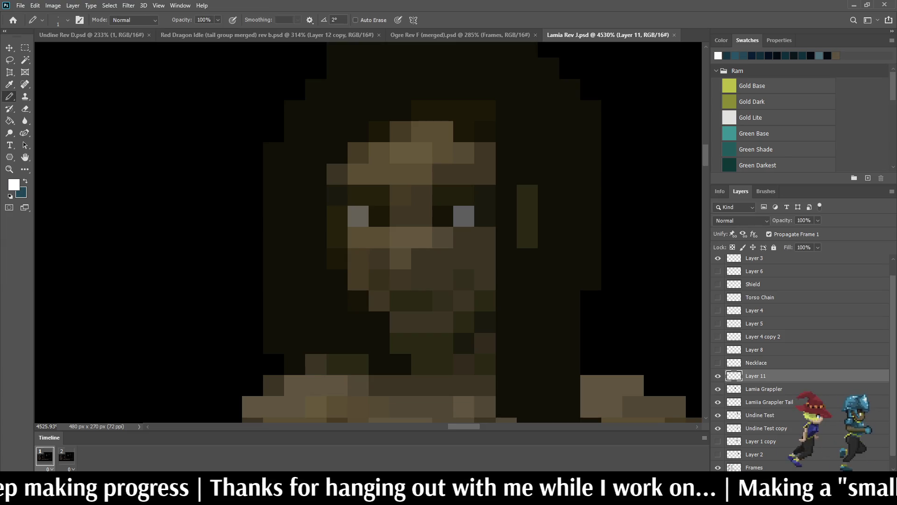
click(464, 216)
click(358, 216)
drag(400, 301, 443, 301)
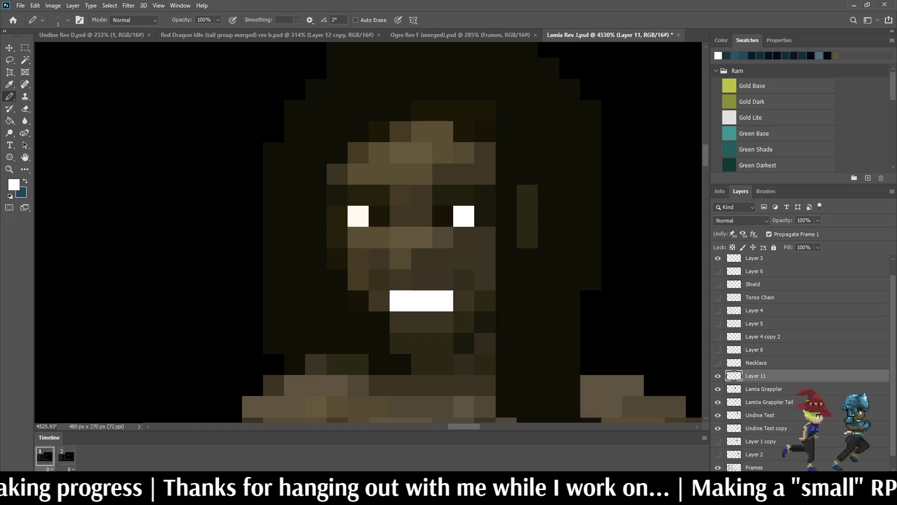
click(463, 280)
scroll(414, 231, down, 2)
scroll(413, 231, down, 3)
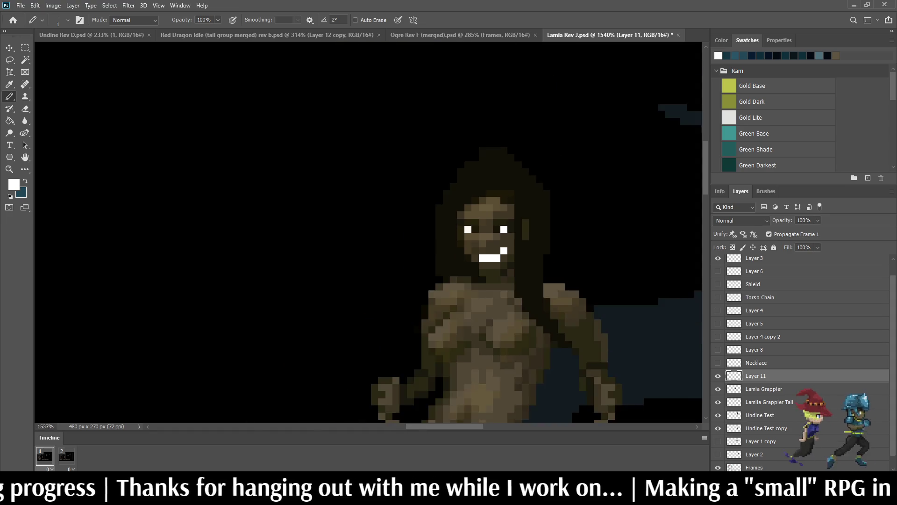
scroll(414, 231, down, 3)
scroll(413, 231, down, 2)
scroll(422, 143, up, 3)
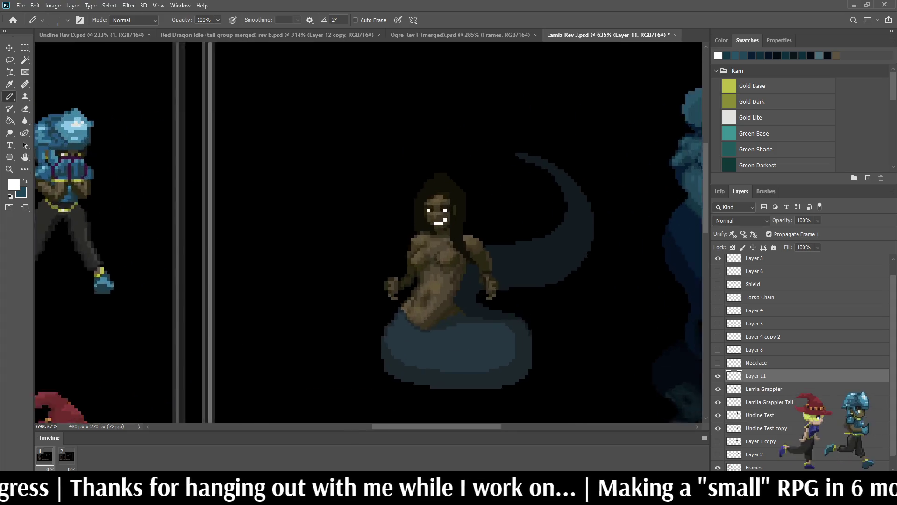
scroll(422, 143, up, 2)
scroll(423, 143, up, 2)
key(ctrl+z)
key(ctrl+z)
key(ctrl+z)
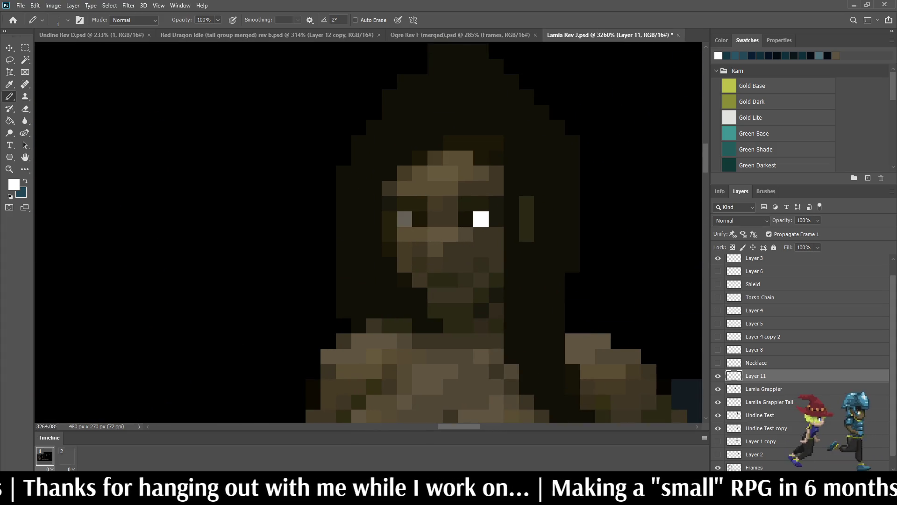
key(ctrl+z)
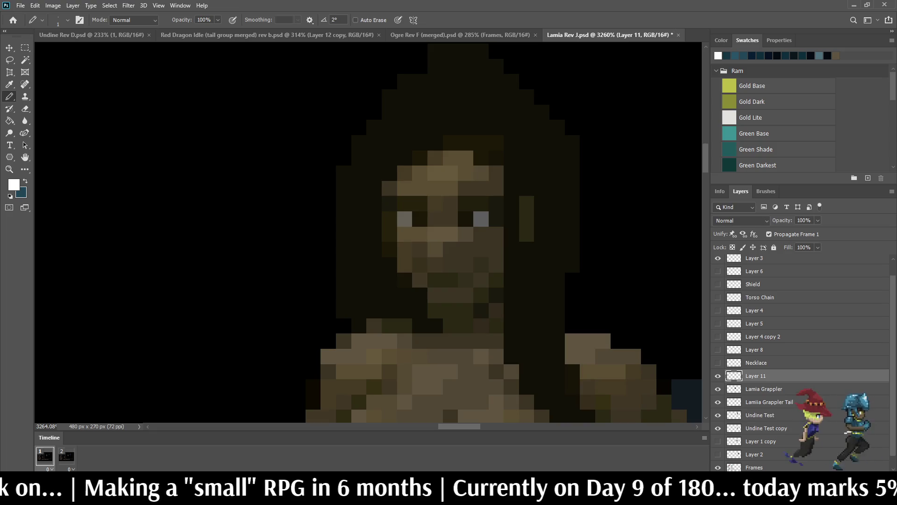
scroll(499, 254, up, 3)
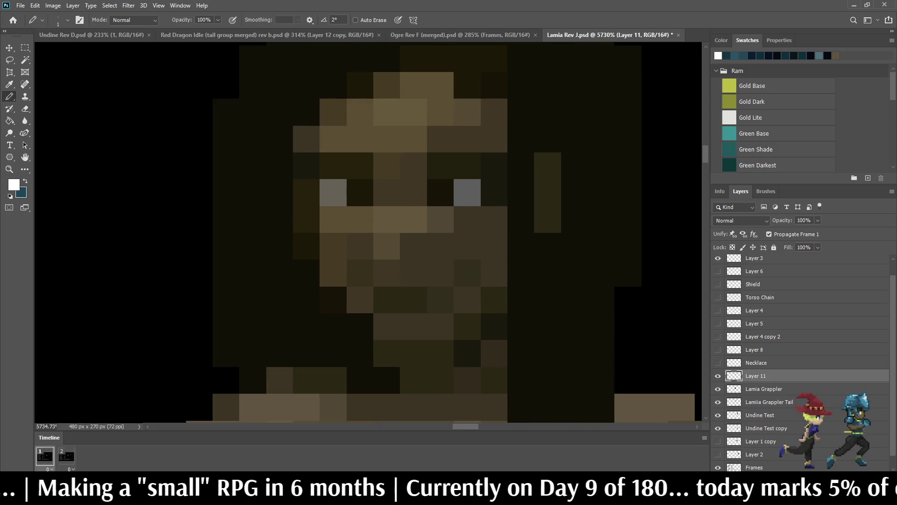
scroll(435, 221, up, 1)
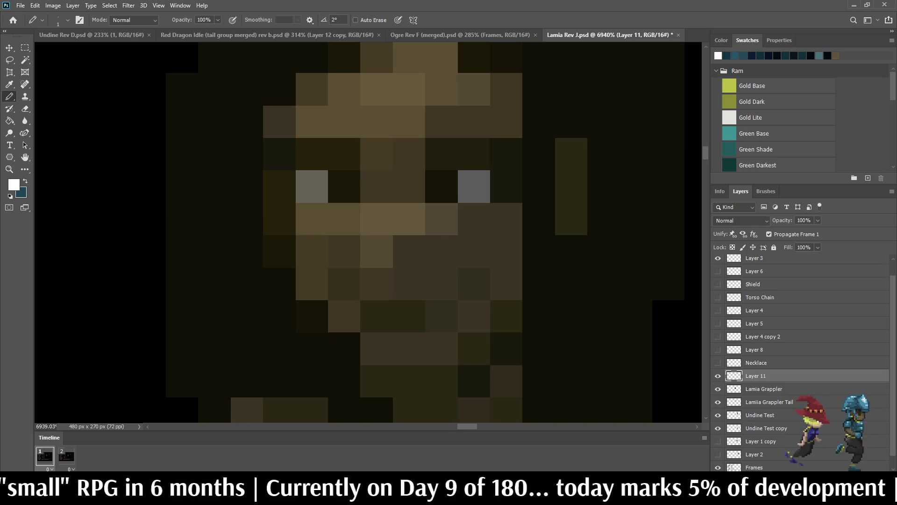
scroll(436, 328, up, 2)
scroll(458, 286, down, 2)
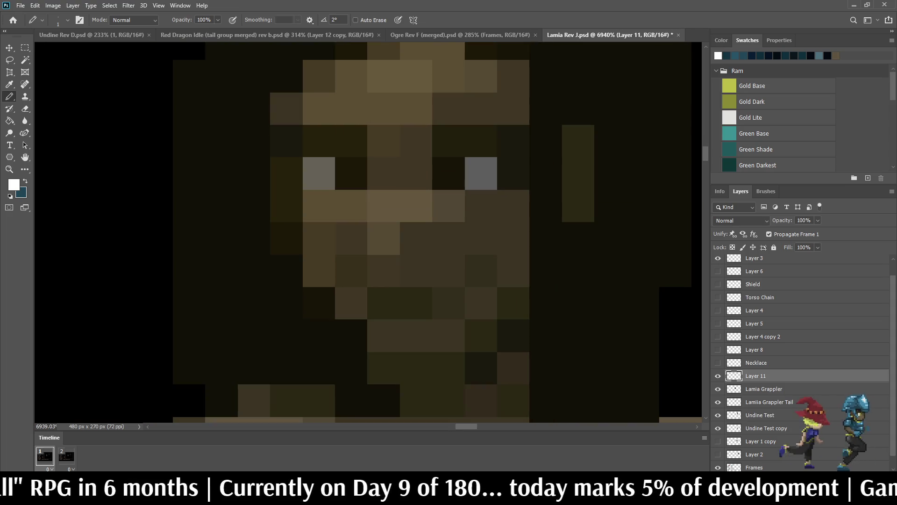
scroll(448, 351, down, 2)
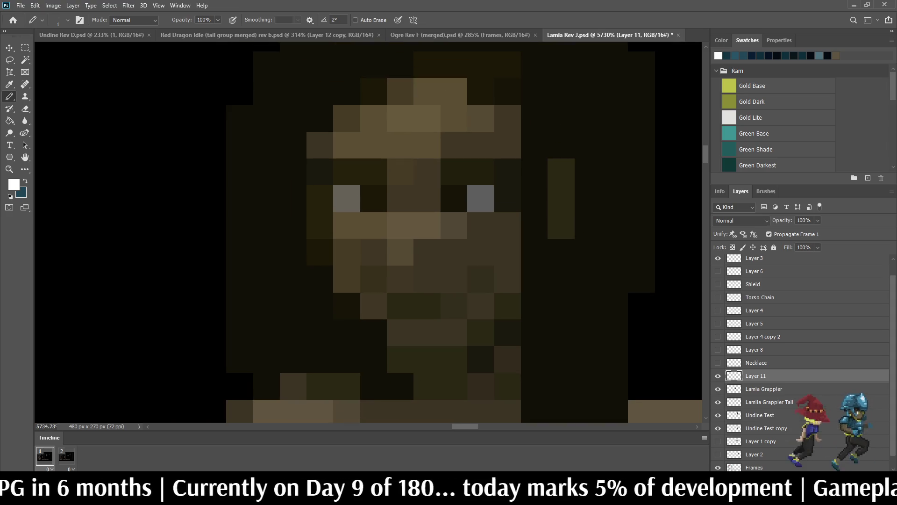
scroll(449, 351, up, 2)
scroll(434, 330, up, 1)
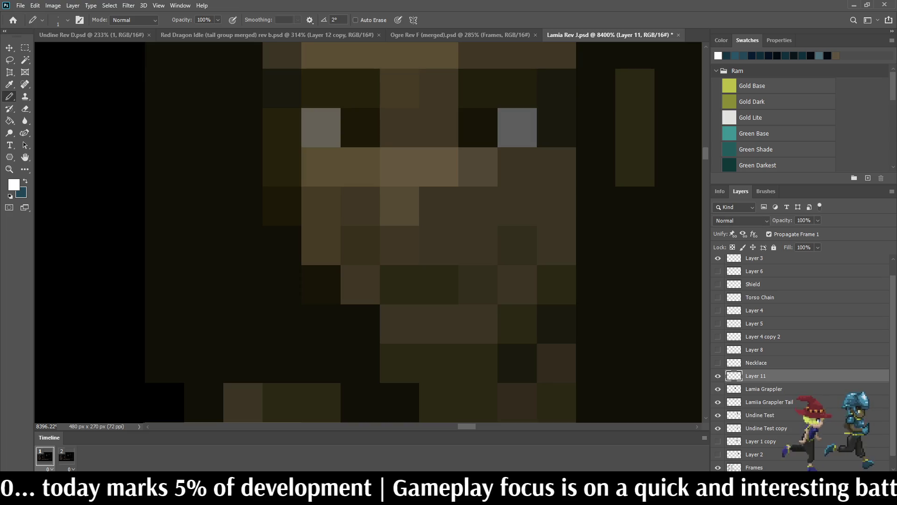
scroll(490, 218, down, 2)
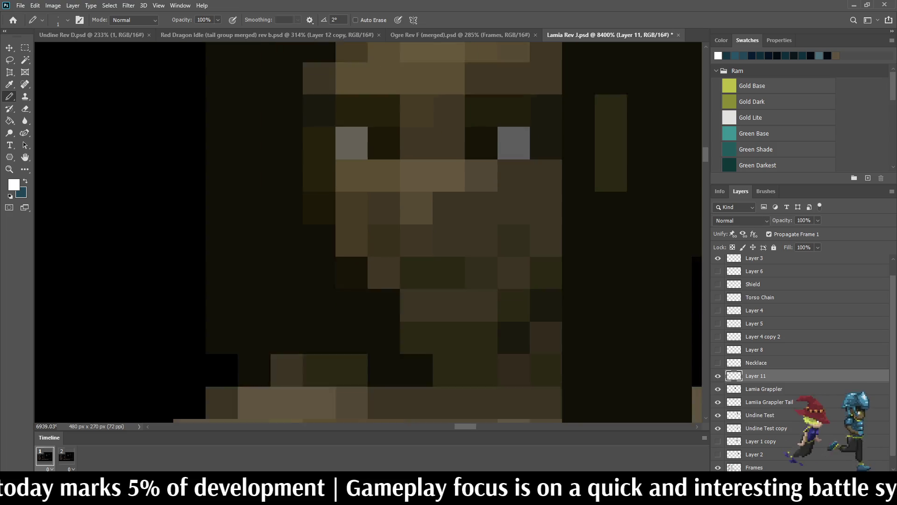
scroll(490, 218, down, 3)
scroll(510, 209, down, 3)
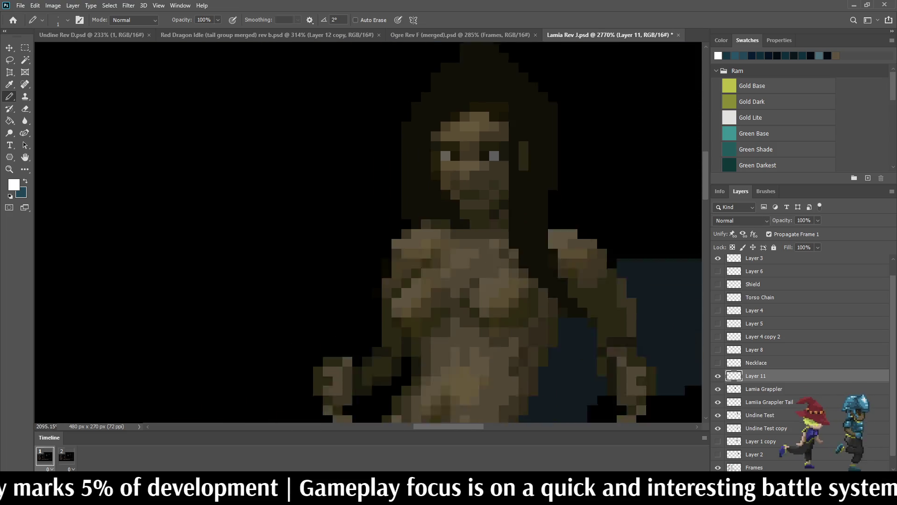
scroll(509, 209, up, 1)
scroll(509, 209, up, 1)
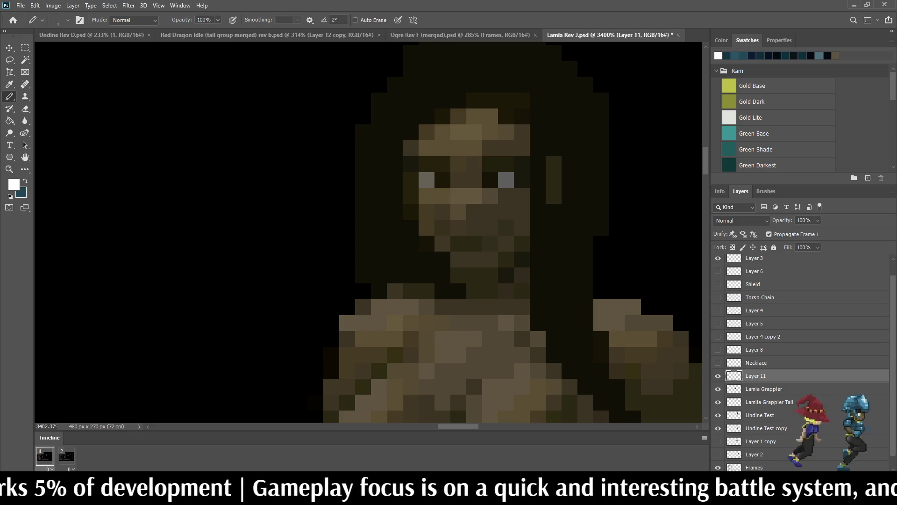
scroll(505, 179, up, 1)
scroll(504, 179, up, 1)
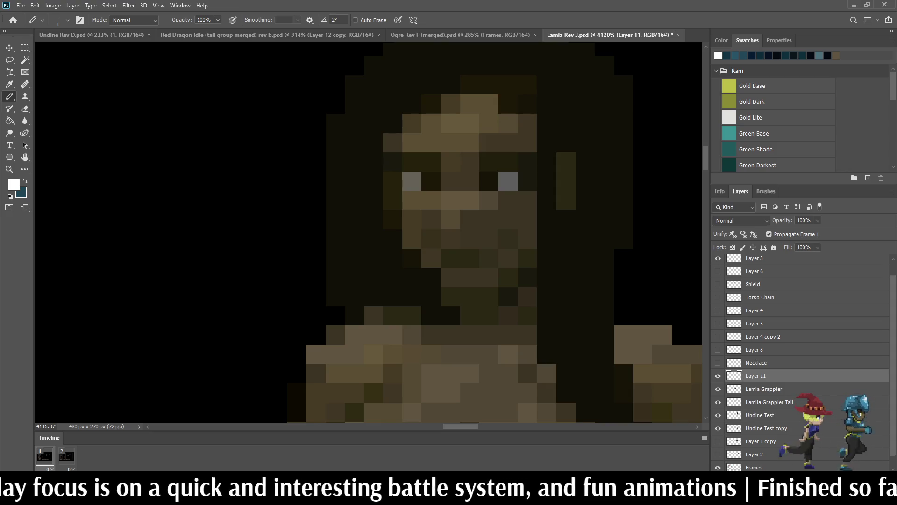
scroll(463, 179, down, 3)
scroll(462, 178, down, 2)
scroll(462, 178, down, 2)
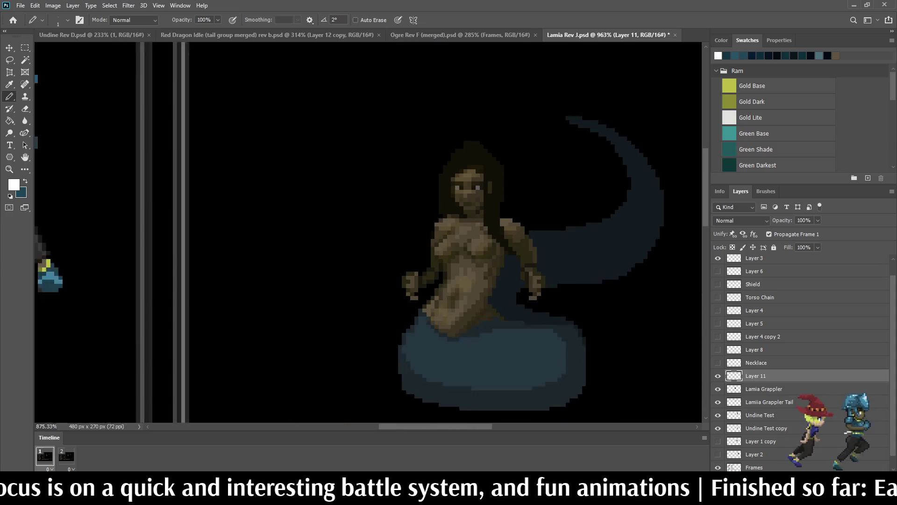
scroll(463, 179, down, 2)
scroll(462, 179, up, 2)
scroll(463, 179, down, 2)
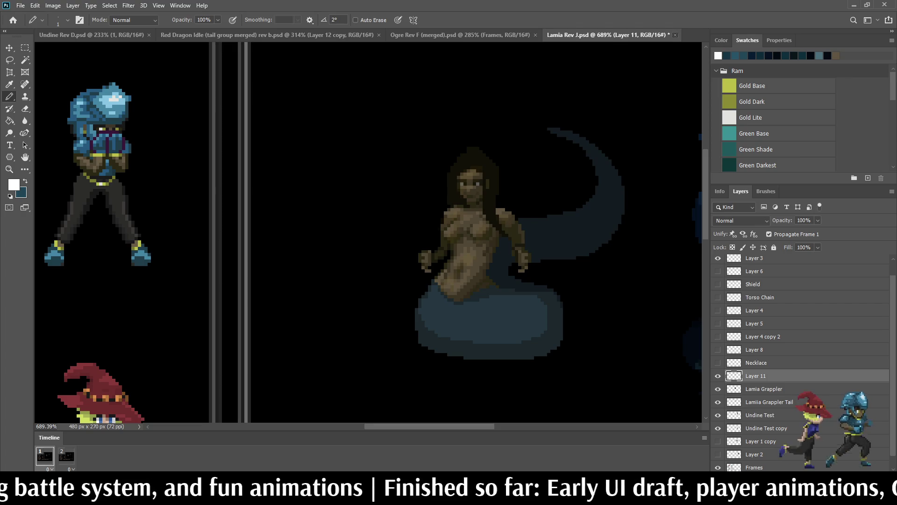
- Close the Lamia Rev J document, returning to Undine Rev D
key(ctrl+w)
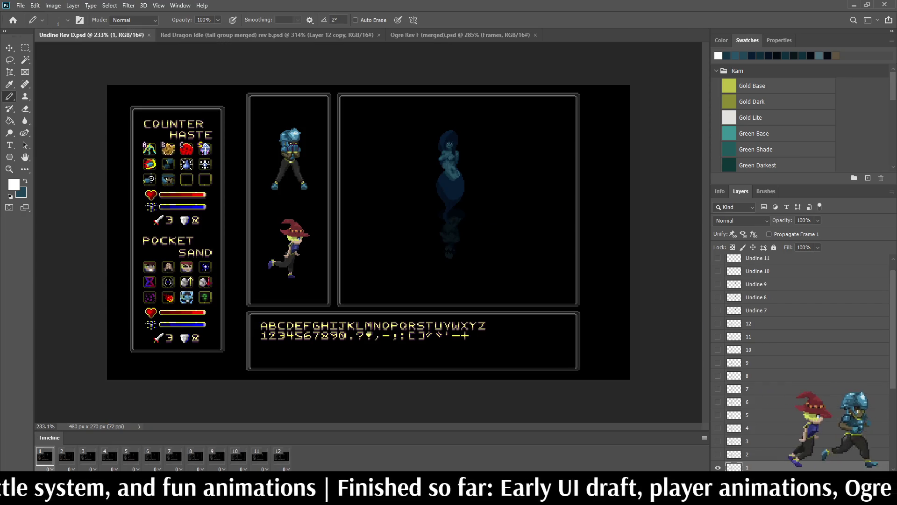
key(space)
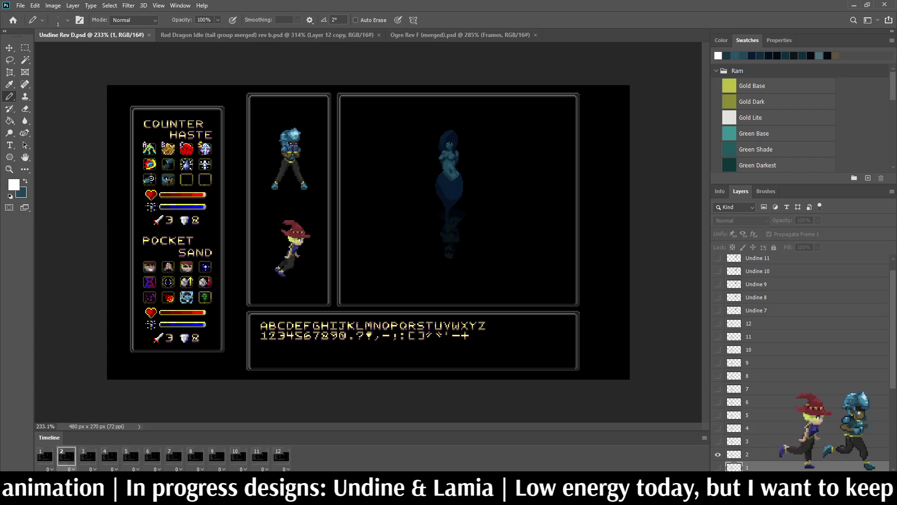
key(ctrl+1)
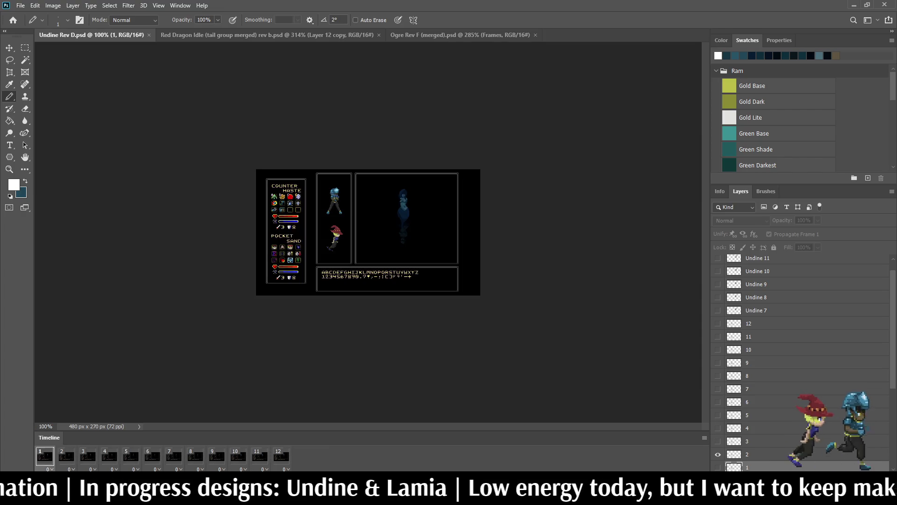
key(f)
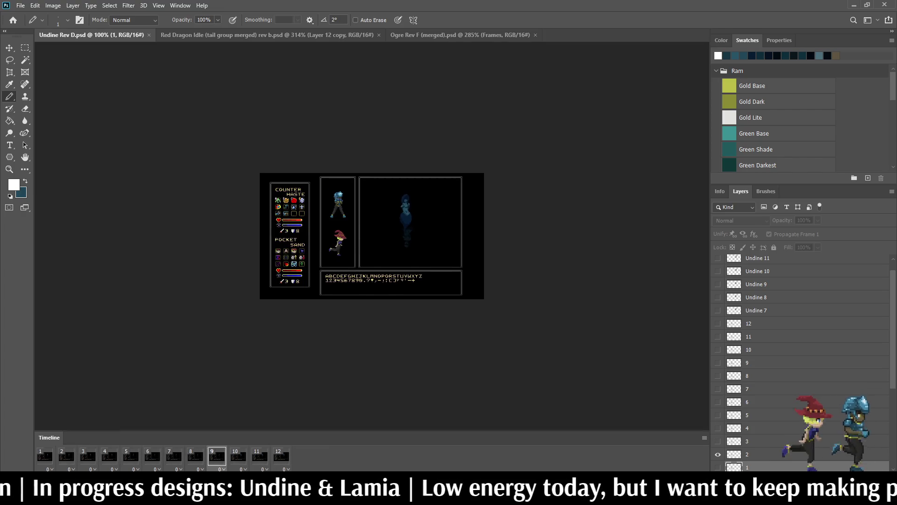
key(f)
key(ctrl+plus)
key(ctrl+plus)
key(ctrl+plus)
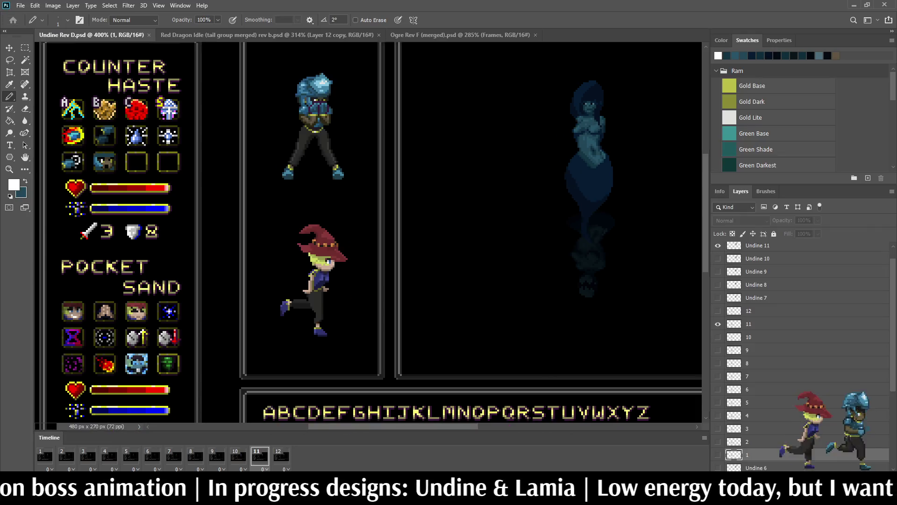
scroll(368, 231, down, 5)
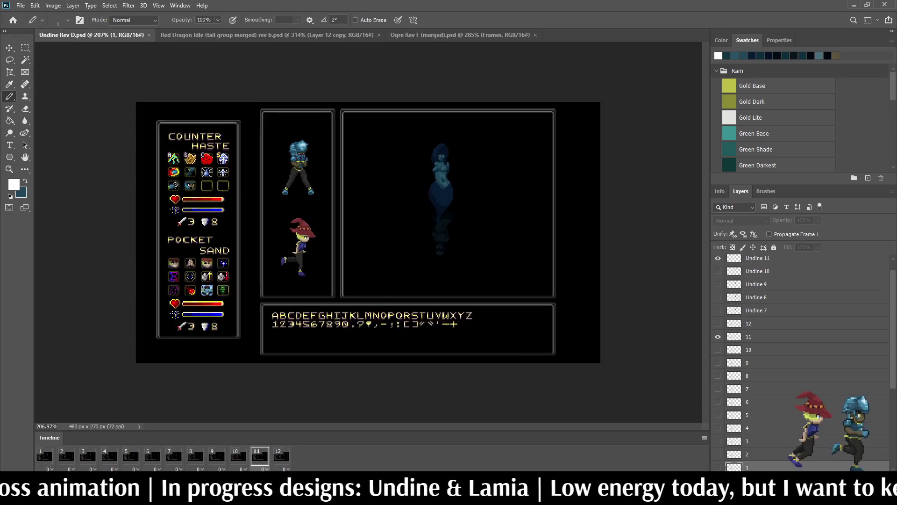
scroll(799, 350, down, 2)
scroll(799, 350, up, 3)
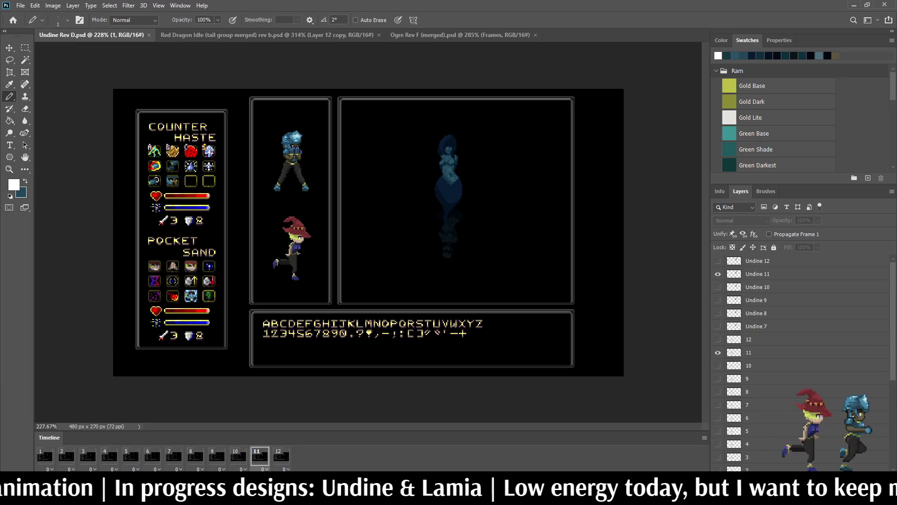
- Add an empty layer above Undine 12, return to frame 1, and ready the Pencil with black
click(757, 260)
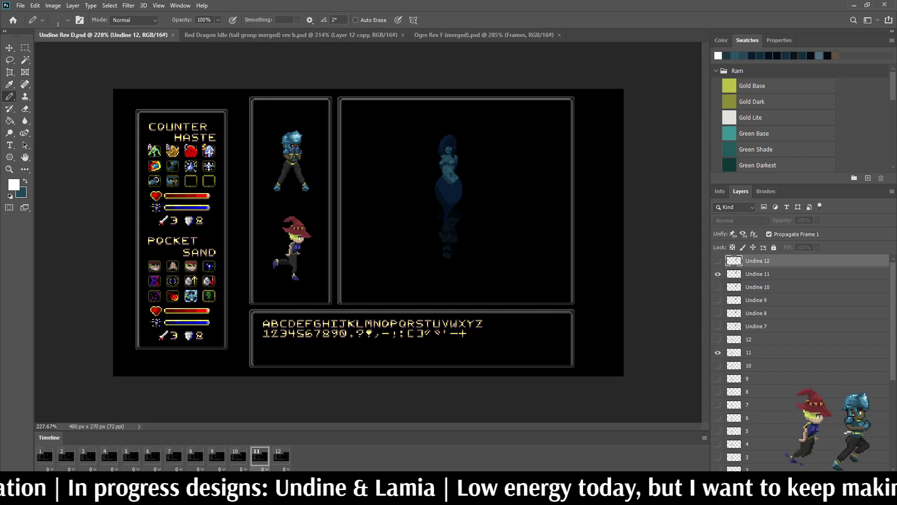
key(ctrl+shift+alt+n)
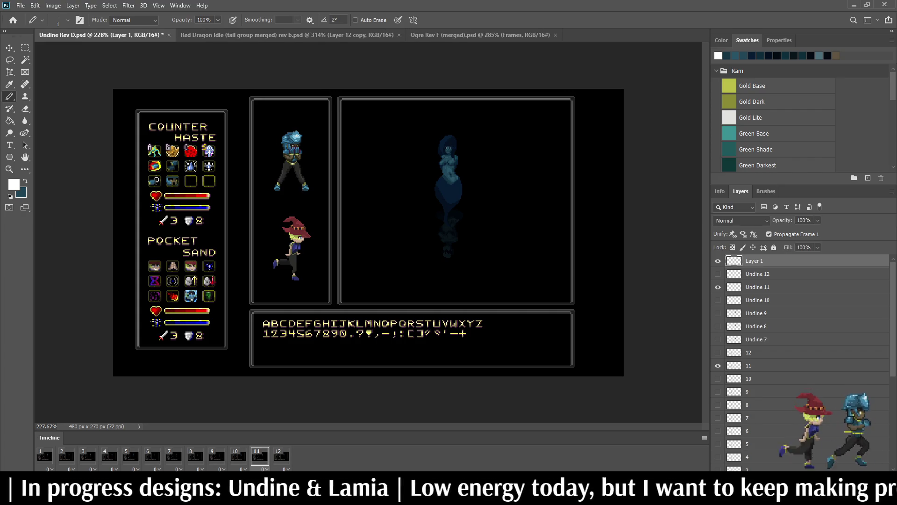
key(space)
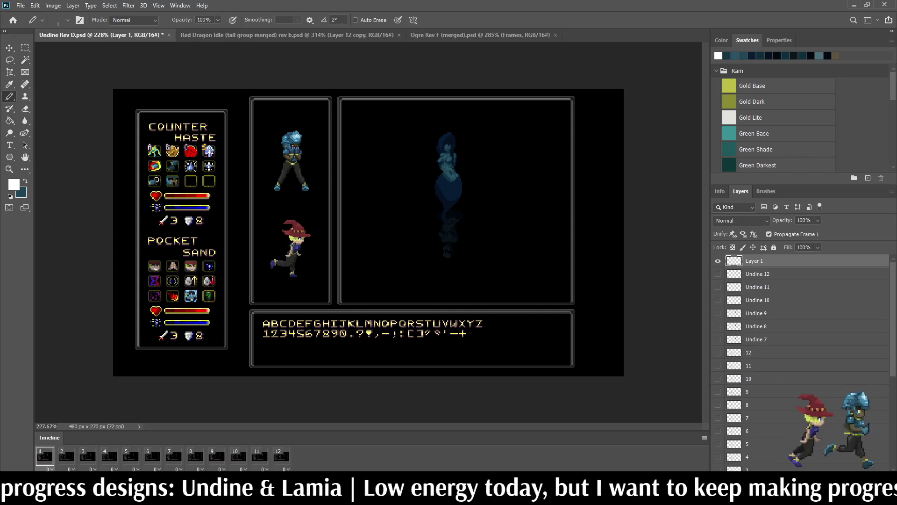
key(i)
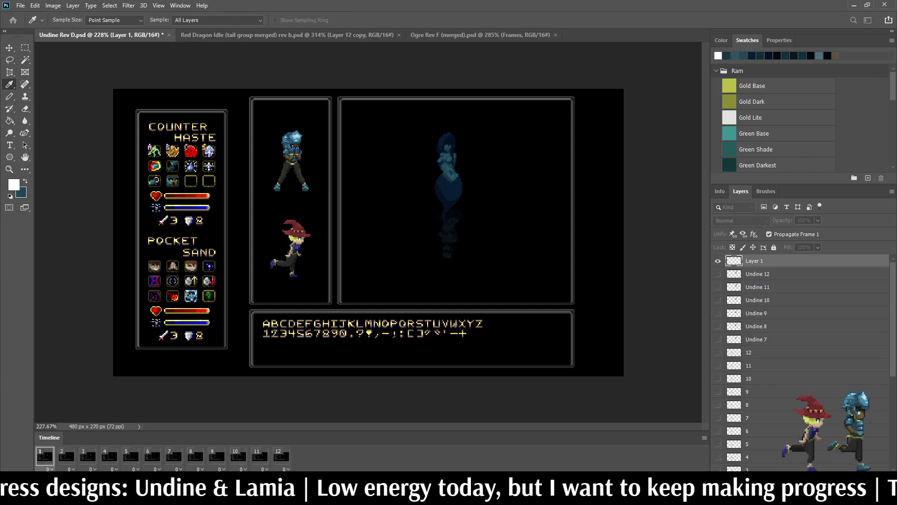
key(b)
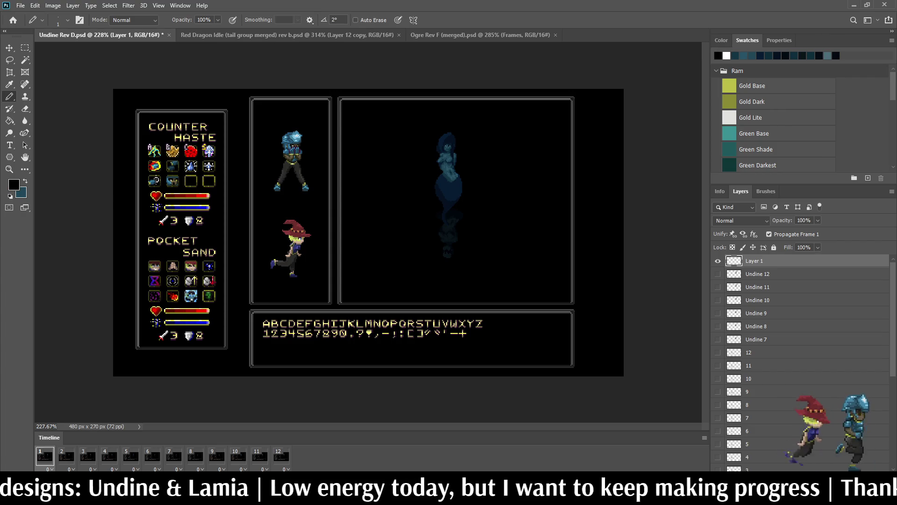
scroll(178, 133, up, 1)
scroll(178, 134, up, 1)
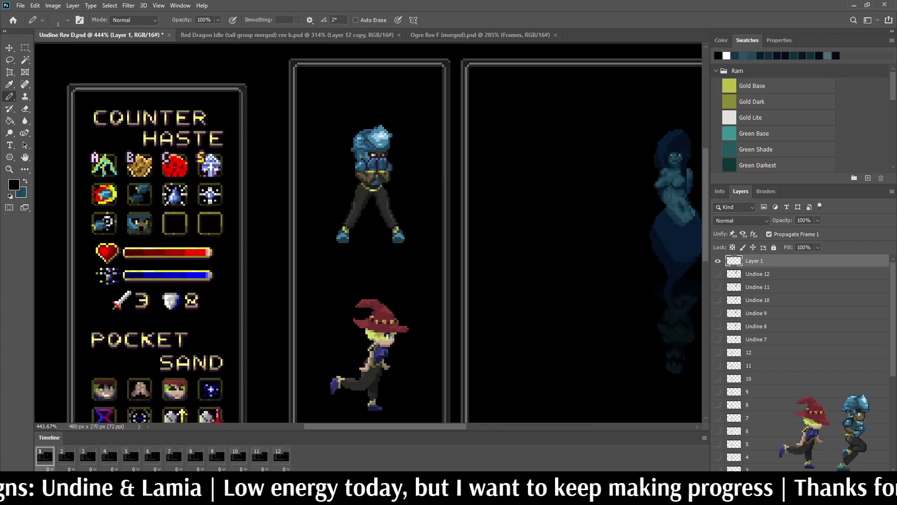
scroll(179, 133, up, 1)
scroll(179, 134, up, 1)
scroll(195, 197, up, 2)
scroll(195, 197, up, 2)
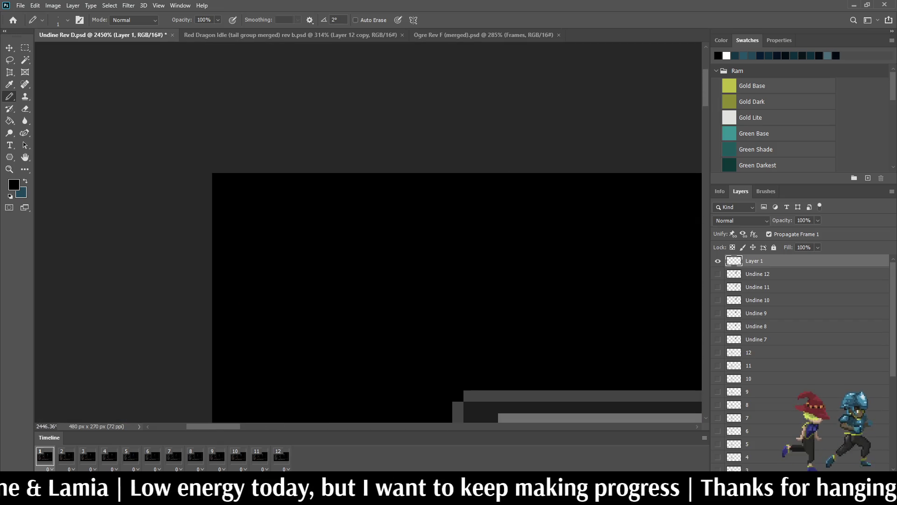
scroll(368, 301, right, 3)
scroll(368, 302, right, 3)
scroll(367, 302, right, 3)
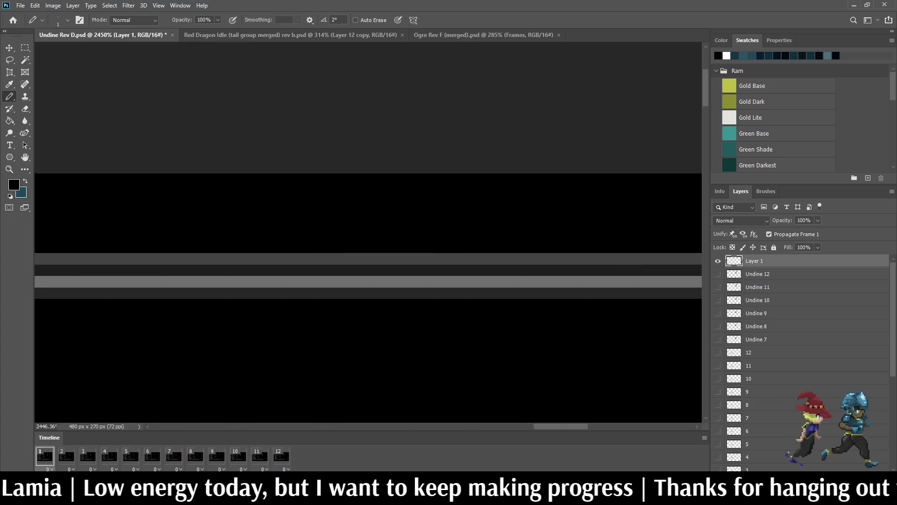
scroll(368, 302, right, 3)
scroll(63, 194, up, 1)
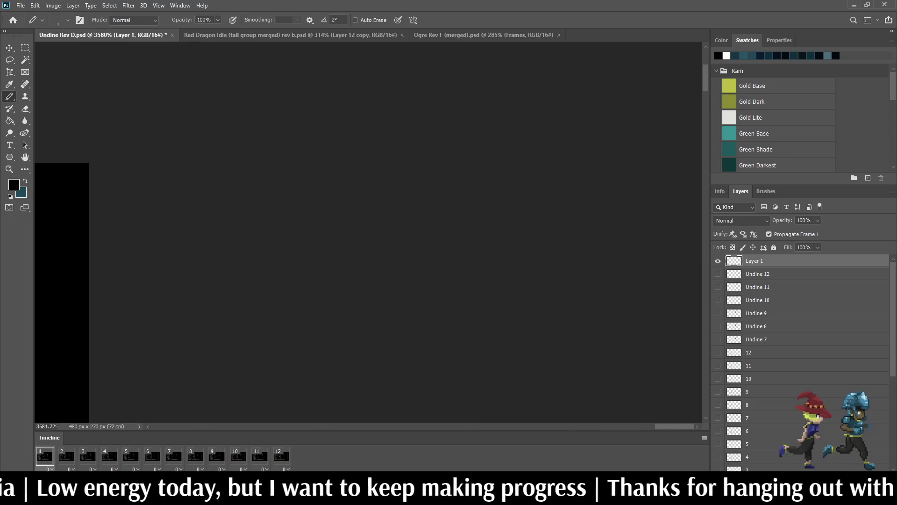
scroll(314, 236, down, 1)
scroll(806, 351, down, 2)
scroll(806, 351, down, 2)
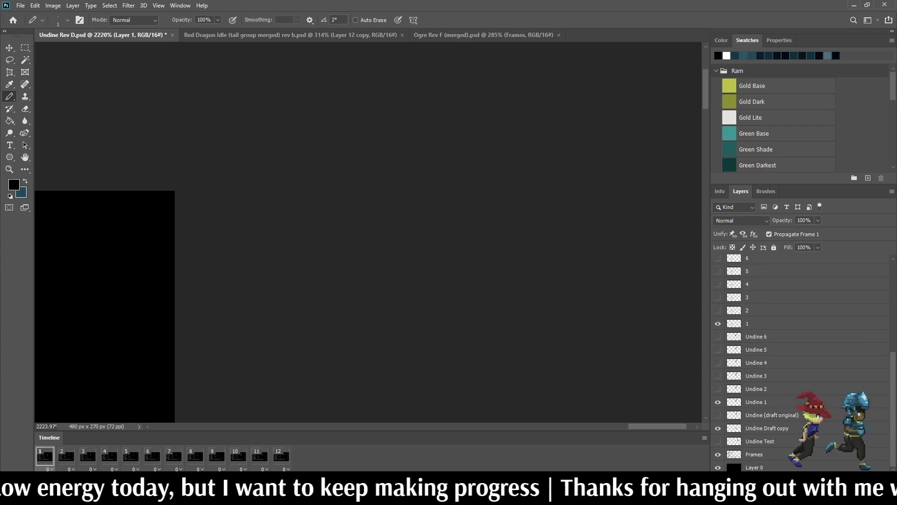
scroll(368, 231, down, 2)
scroll(368, 232, down, 1)
scroll(368, 232, down, 1)
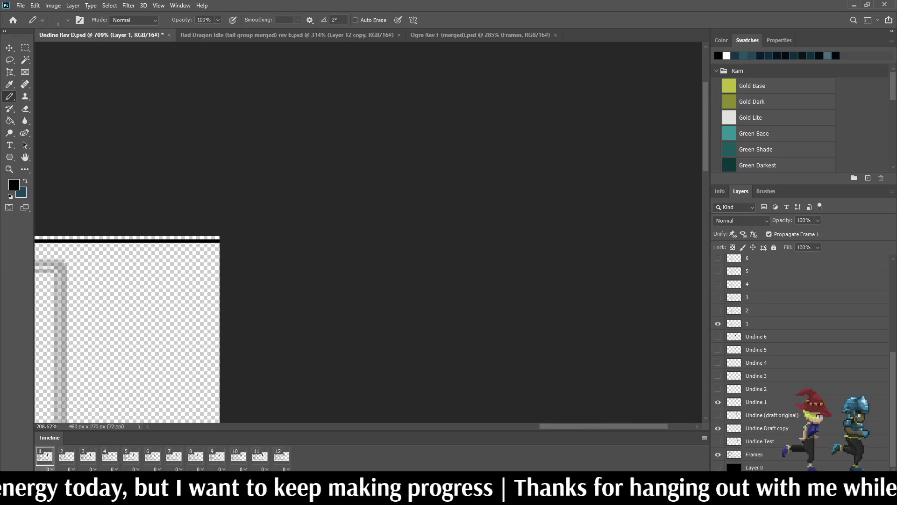
scroll(368, 231, down, 2)
scroll(470, 175, up, 2)
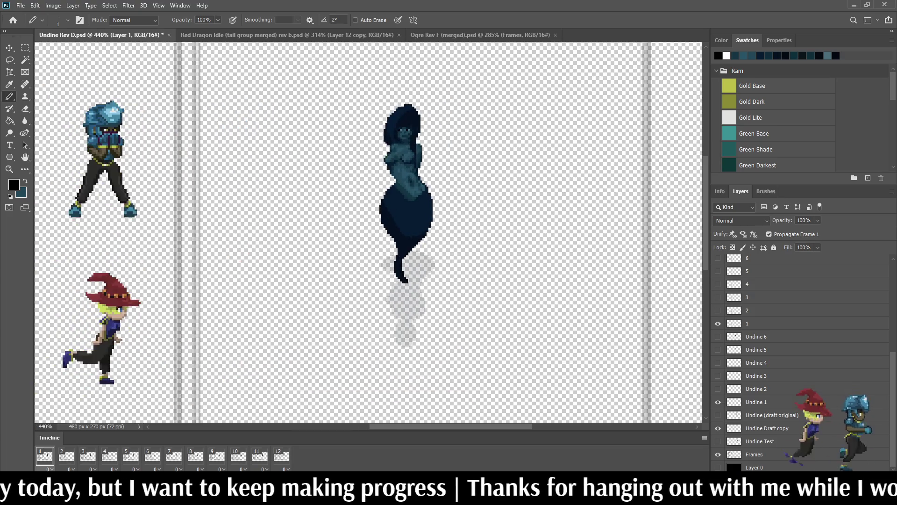
- View the top-edge stripes, fit the document, and duplicate the stripe layer for repositioning
drag(407, 189, 295, 323)
scroll(634, 155, up, 1)
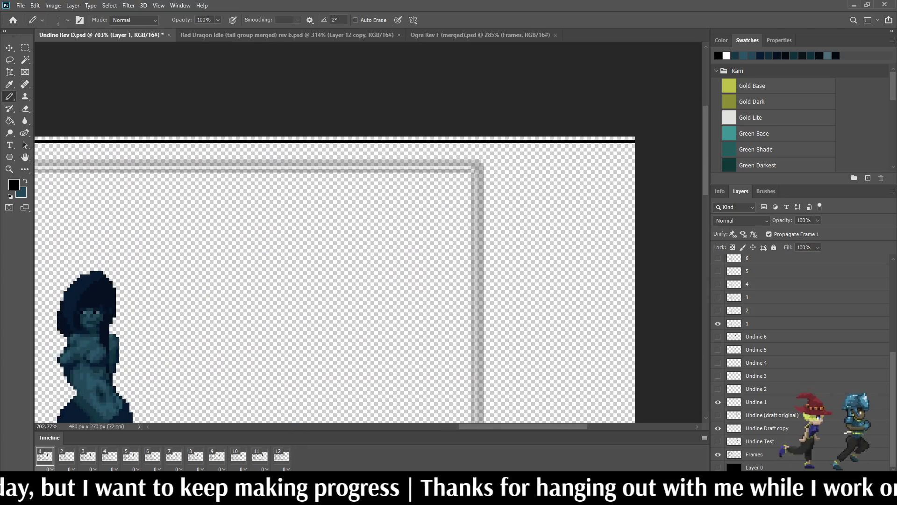
scroll(634, 154, up, 1)
scroll(635, 155, up, 1)
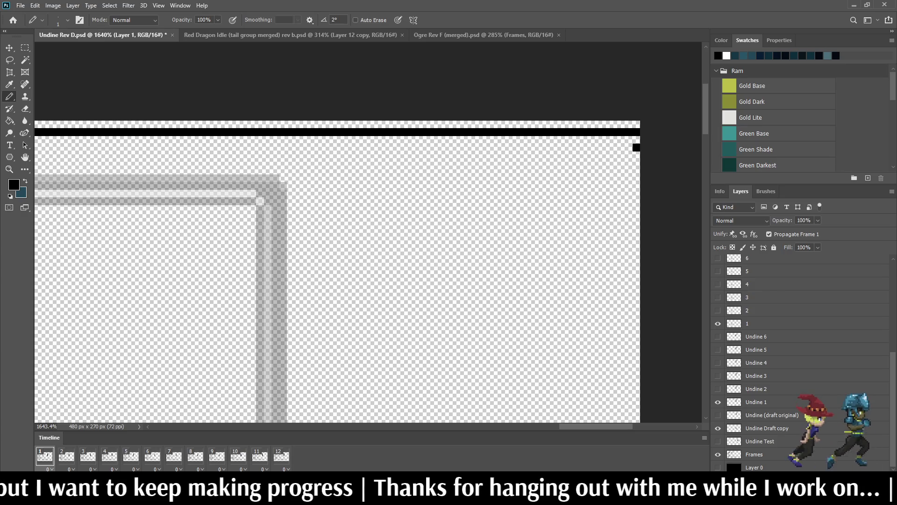
scroll(368, 273, left, 2)
scroll(368, 273, left, 2)
scroll(368, 273, left, 2)
scroll(367, 274, down, 2)
scroll(368, 274, down, 2)
scroll(368, 273, right, 2)
scroll(368, 273, right, 2)
key(ctrl+0)
scroll(463, 182, up, 2)
scroll(462, 182, up, 2)
scroll(463, 182, down, 2)
scroll(463, 182, down, 3)
scroll(320, 214, up, 2)
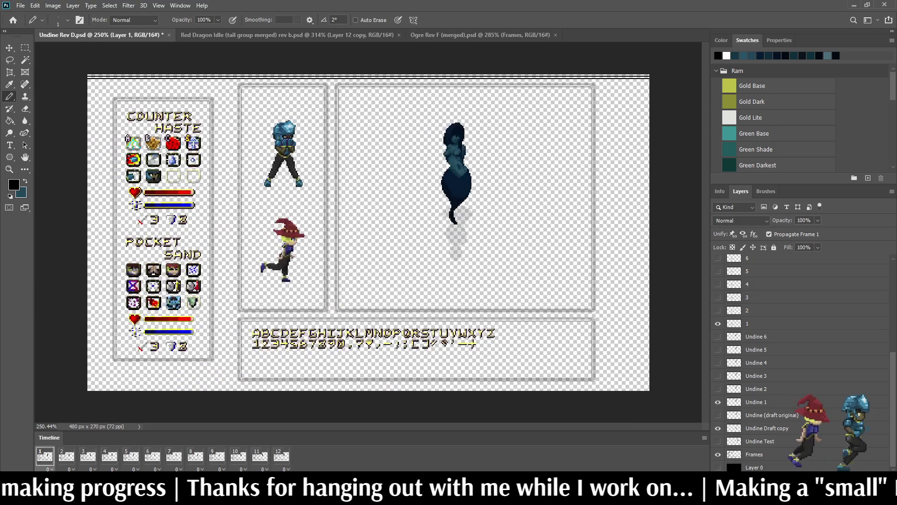
scroll(476, 182, up, 2)
scroll(477, 182, up, 1)
scroll(477, 183, right, 2)
scroll(590, 115, up, 1)
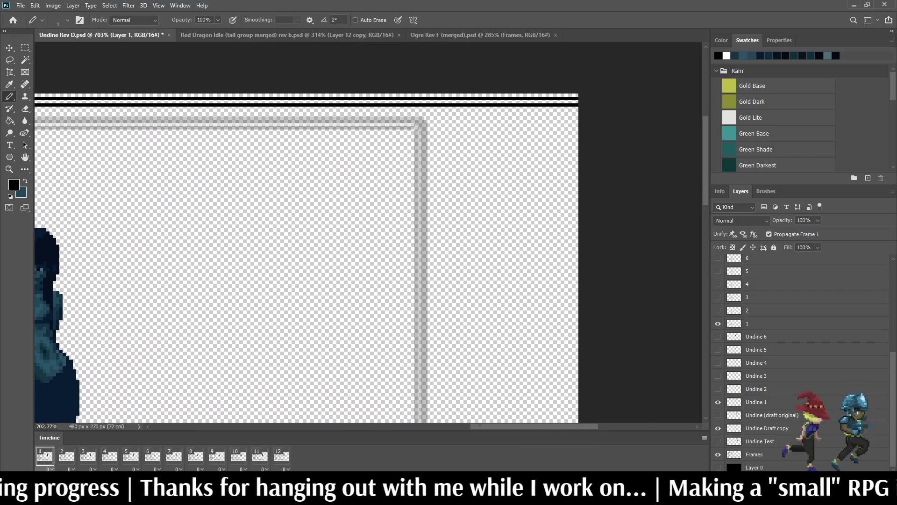
scroll(590, 116, up, 2)
scroll(590, 115, up, 2)
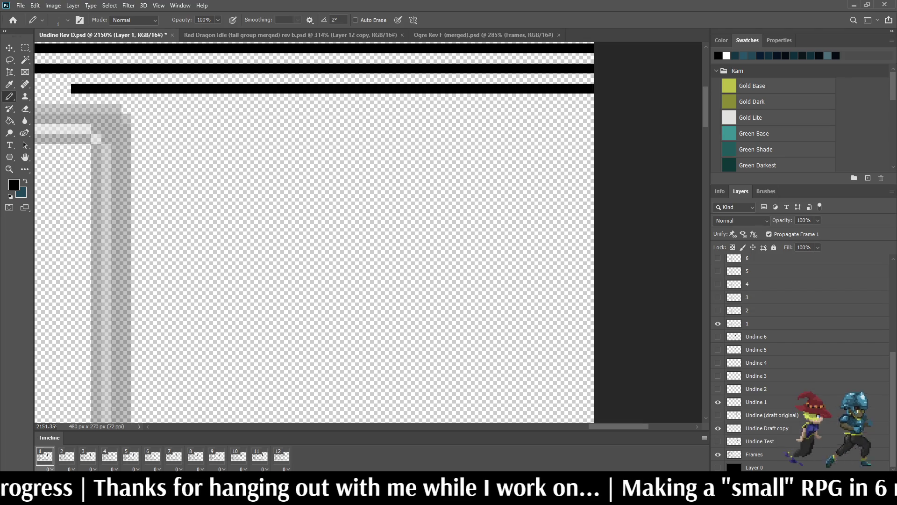
scroll(368, 231, left, 5)
scroll(368, 231, left, 3)
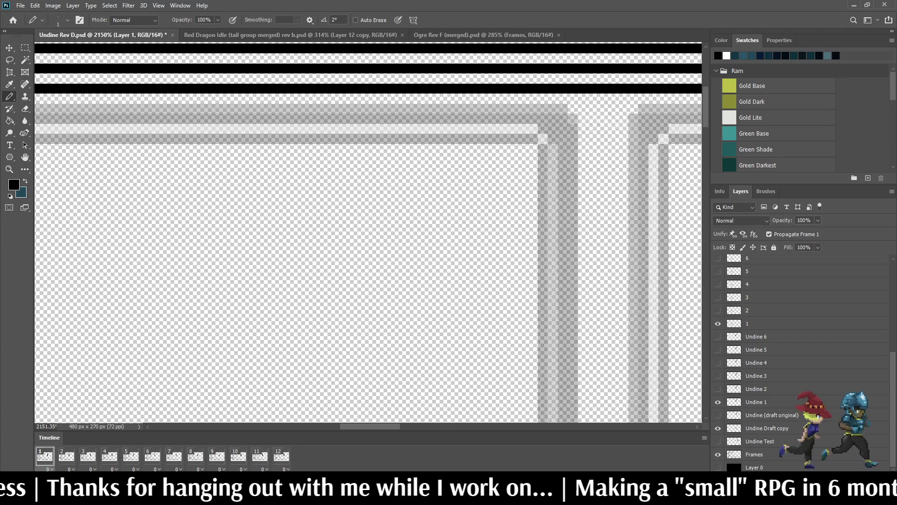
scroll(368, 231, left, 3)
scroll(368, 231, left, 3)
scroll(369, 232, left, 3)
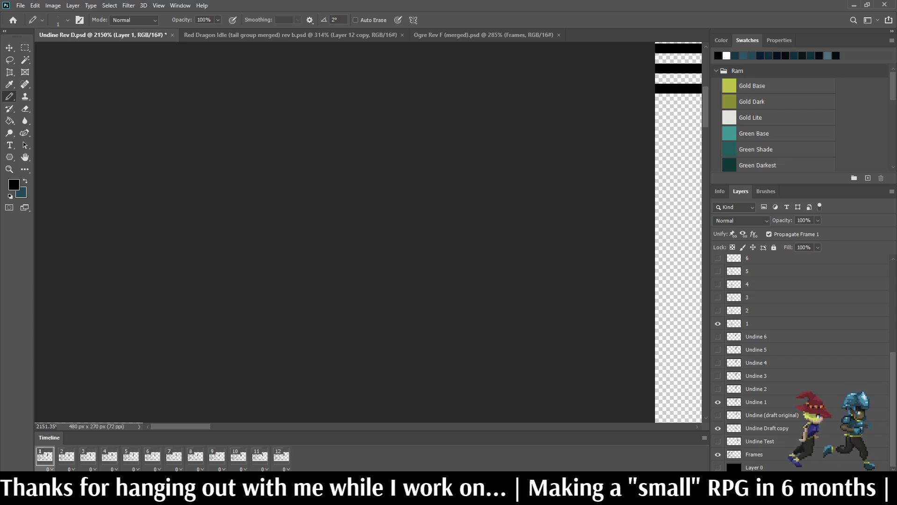
scroll(368, 231, right, 3)
scroll(368, 231, right, 3)
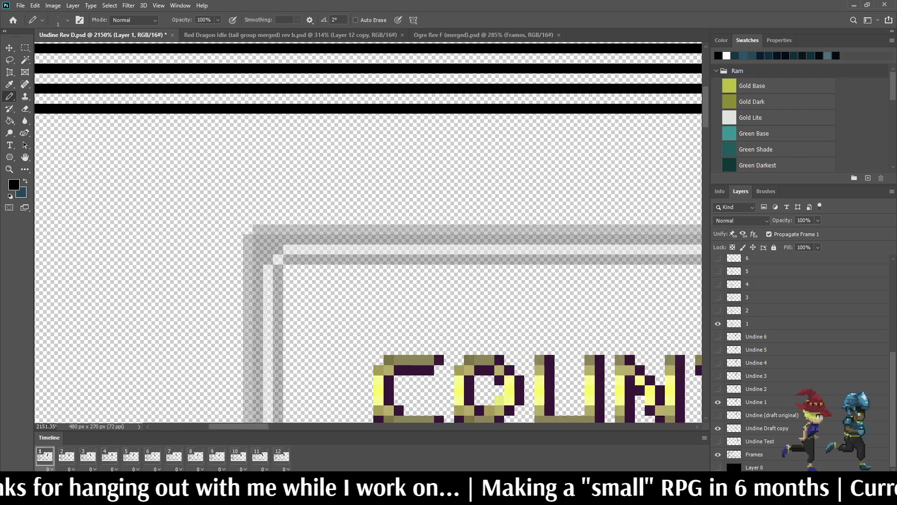
scroll(368, 232, right, 3)
scroll(368, 231, right, 3)
scroll(368, 231, right, 2)
scroll(368, 232, right, 2)
scroll(368, 231, right, 3)
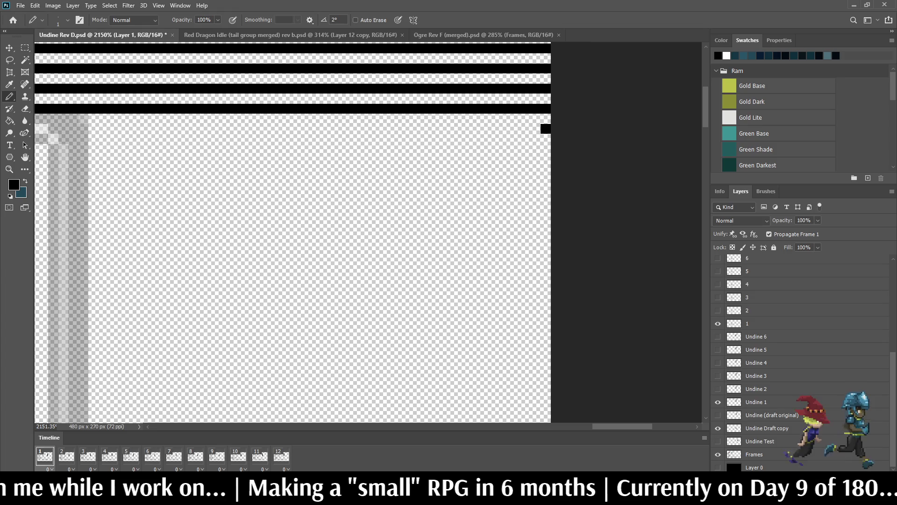
scroll(368, 232, left, 3)
scroll(368, 231, left, 3)
scroll(368, 232, left, 3)
scroll(368, 232, left, 2)
scroll(369, 232, left, 2)
scroll(368, 231, left, 3)
scroll(368, 231, left, 3)
alt+scroll(368, 231, down, 5)
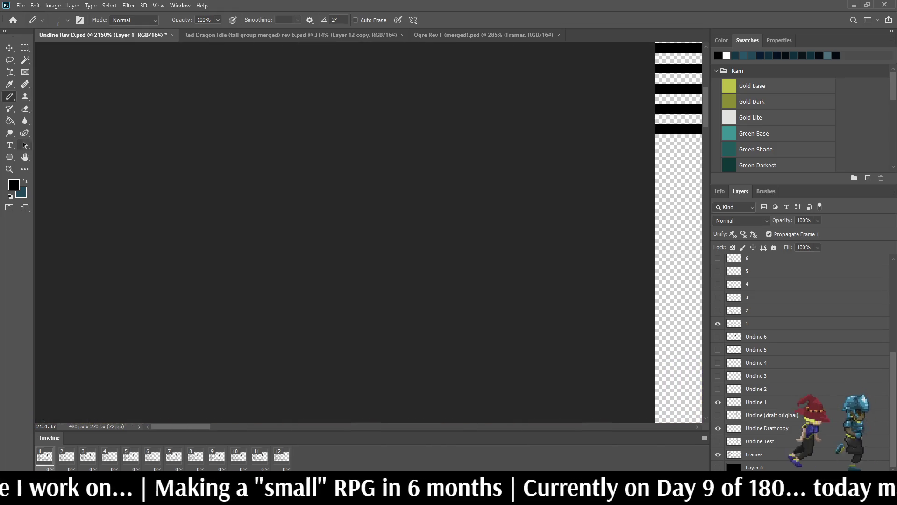
scroll(367, 231, right, 5)
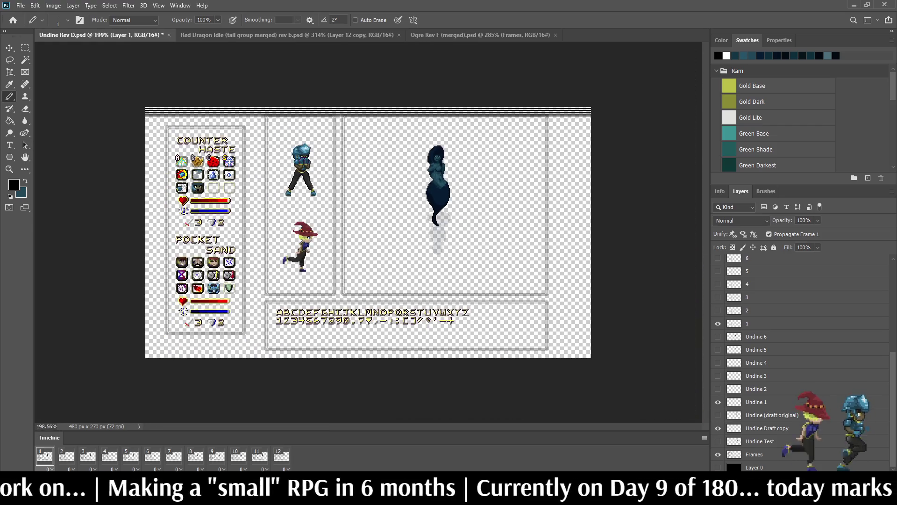
alt+scroll(368, 231, down, 1)
scroll(799, 350, up, 5)
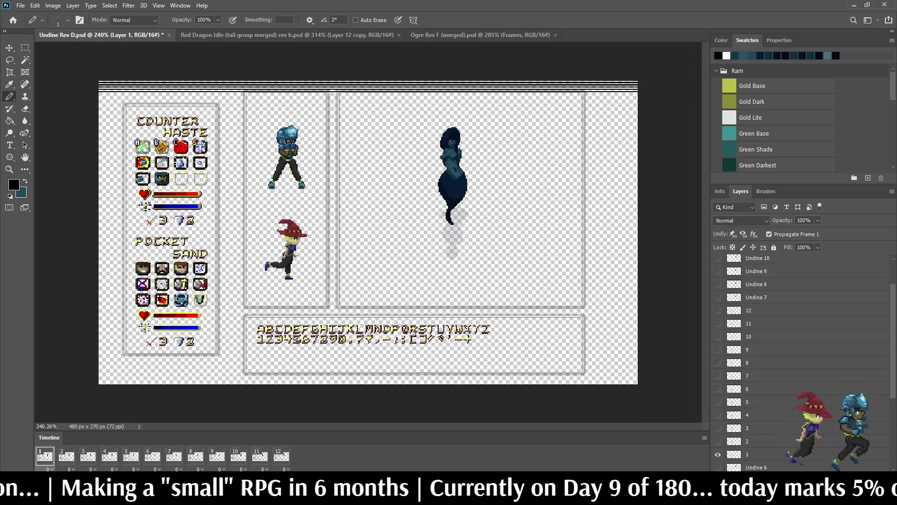
key(ctrl+j)
key(ctrl+t)
- Position the copied stripe band below the first and merge the two scanline layers
key(Down)
key(Down)
key(Down)
key(Down)
key(Down)
key(Down)
key(Down)
key(Down)
key(Down)
key(Up)
key(Up)
key(Up)
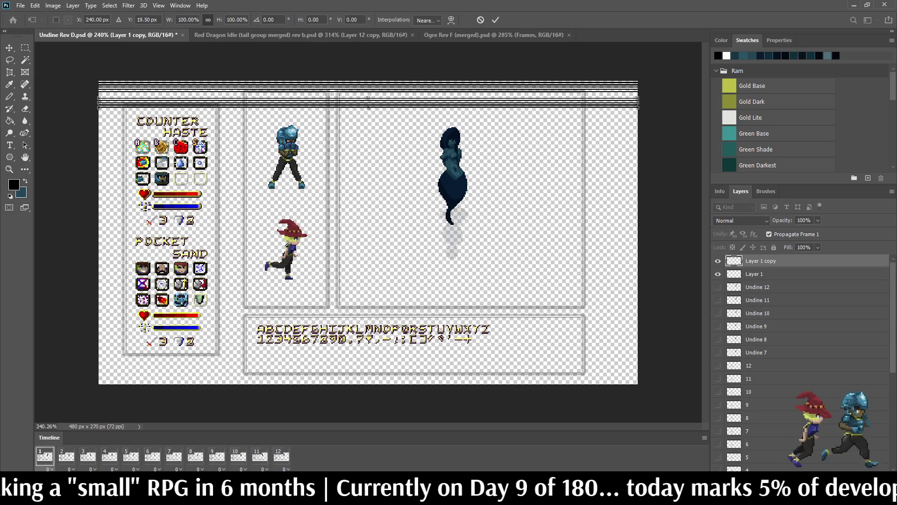
alt+scroll(546, 105, up, 5)
key(Up)
key(Up)
key(Up)
key(Up)
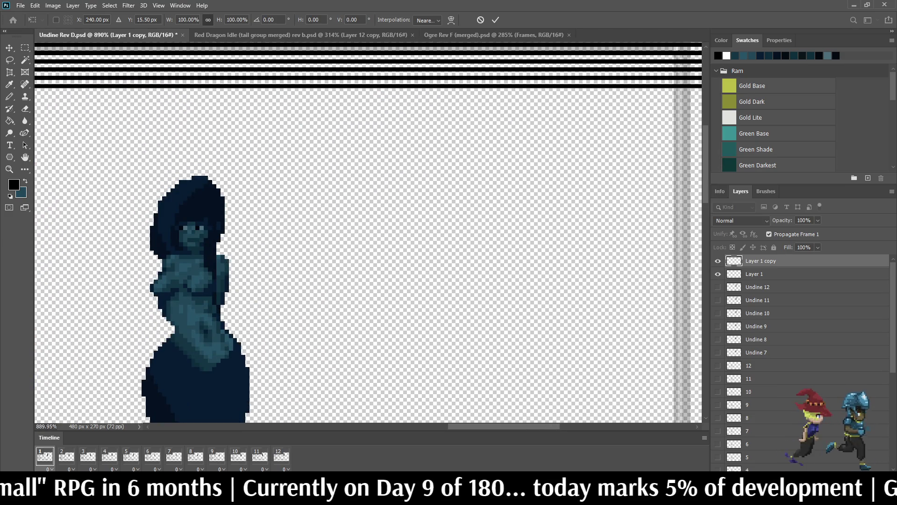
key(Return)
alt+scroll(368, 231, down, 1)
alt+scroll(368, 232, down, 2)
alt+scroll(368, 232, down, 2)
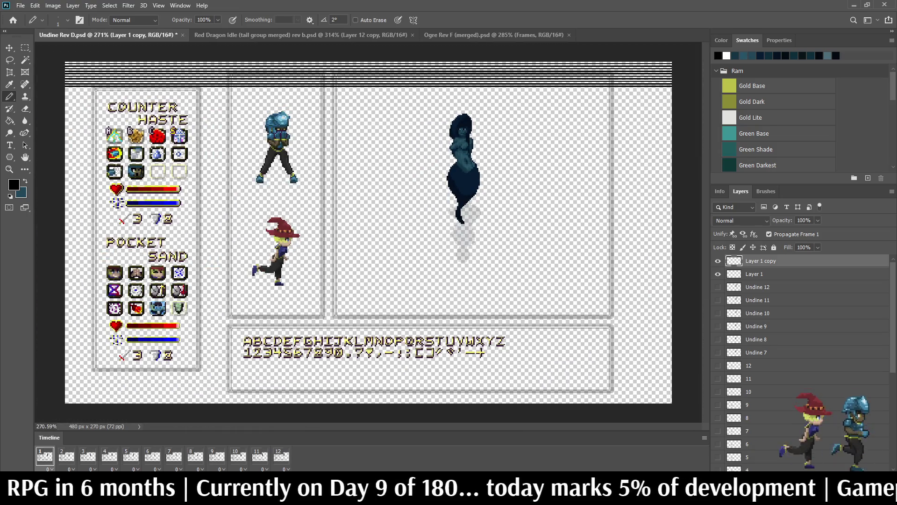
key(alt+shift+bracketleft)
key(ctrl+e)
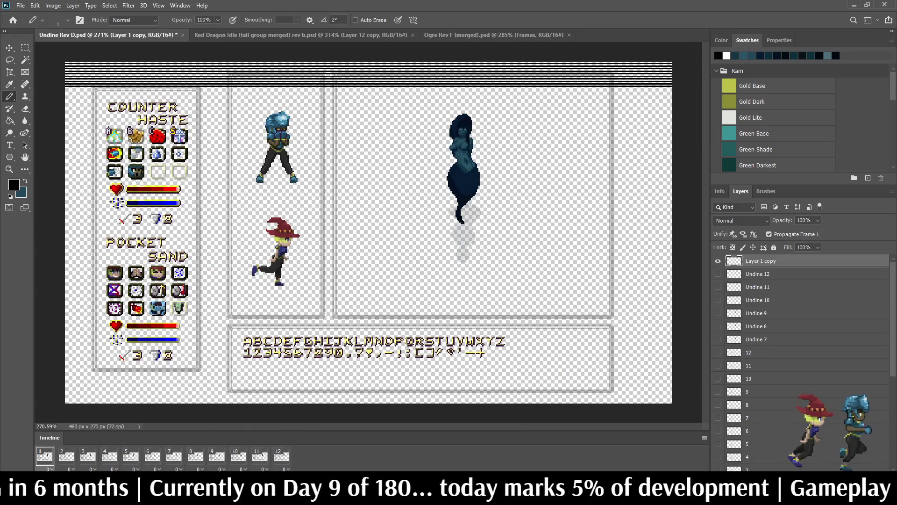
- Duplicate the scanline band, shift it down to line up, and merge it with the stripes
key(ctrl+j)
key(ctrl+t)
key(Down)
key(Down)
key(Down)
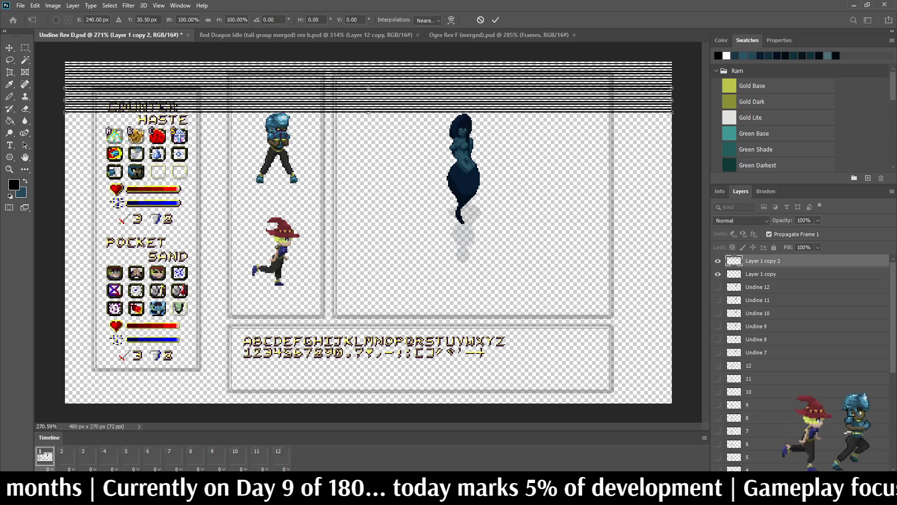
key(Down)
key(Down)
key(Down)
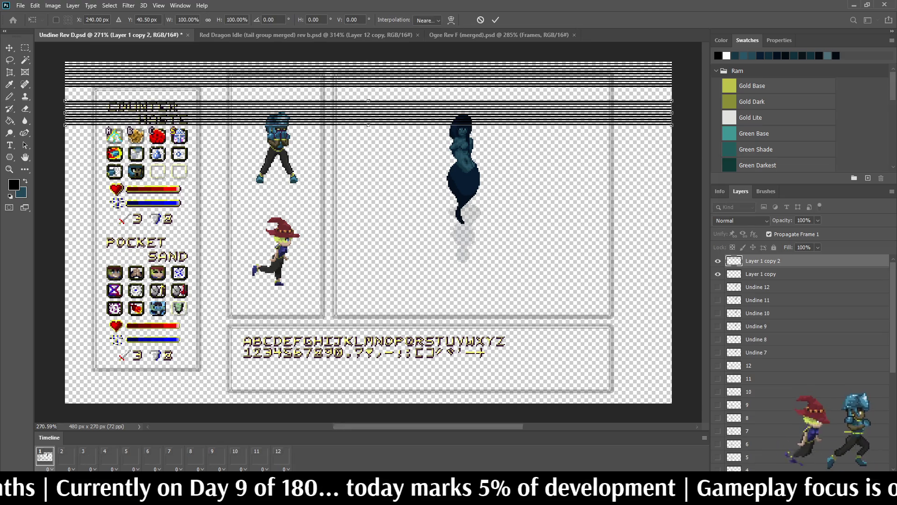
scroll(572, 77, up, 3)
key(Up)
key(Up)
key(Up)
key(Up)
key(Up)
key(Up)
key(Up)
key(Up)
key(Up)
key(Up)
key(Up)
click(495, 20)
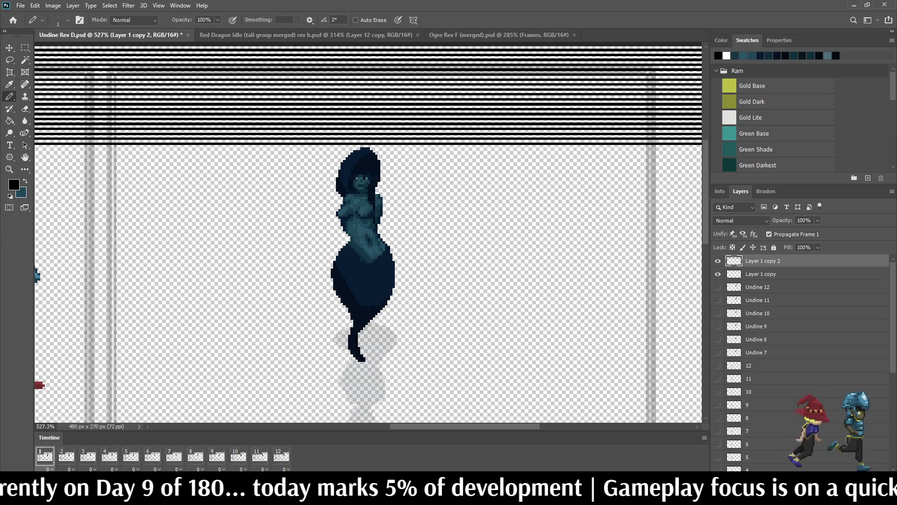
key(ctrl+shift+e)
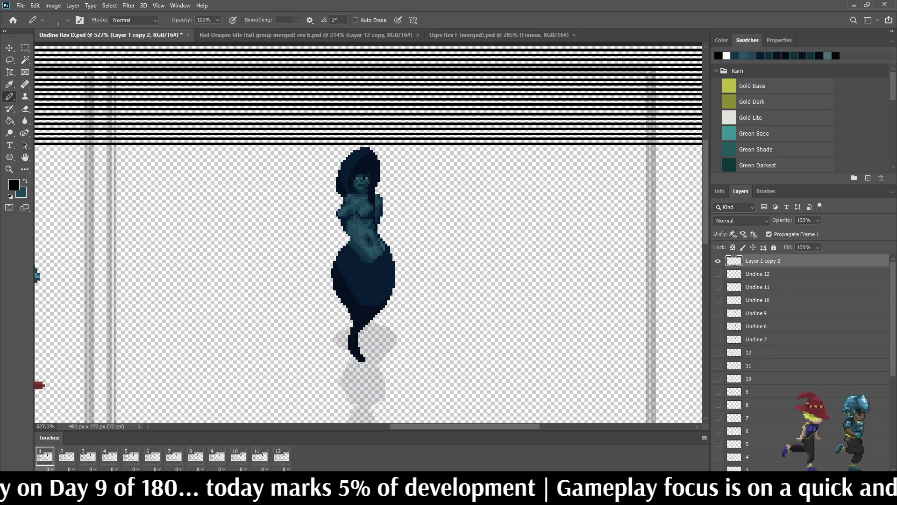
- Duplicate the stripes again, move them down over the enemy, and merge the scanline layers
key(ctrl+j)
key(ctrl+t)
key(shift+Down)
key(shift+Down)
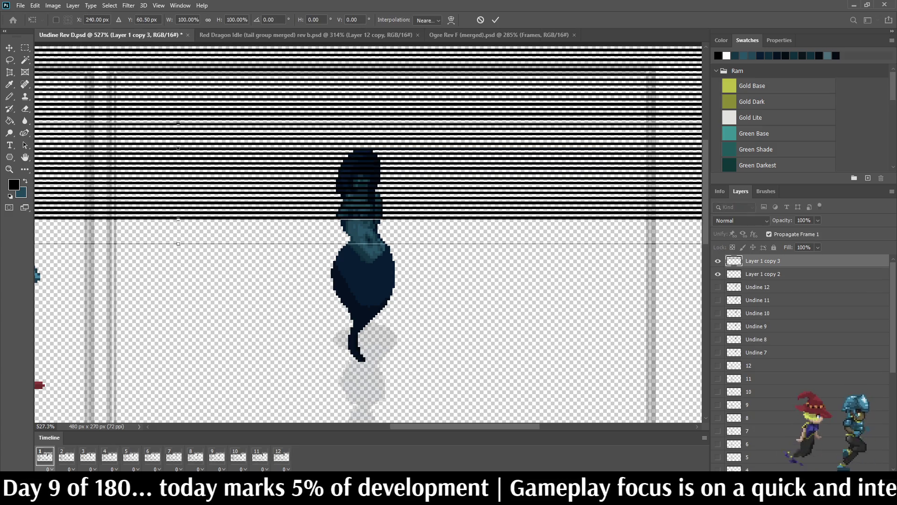
key(shift+Down)
key(shift+Down)
key(shift+Down)
key(shift+Up)
key(shift+Up)
key(shift+Up)
key(Return)
key(b)
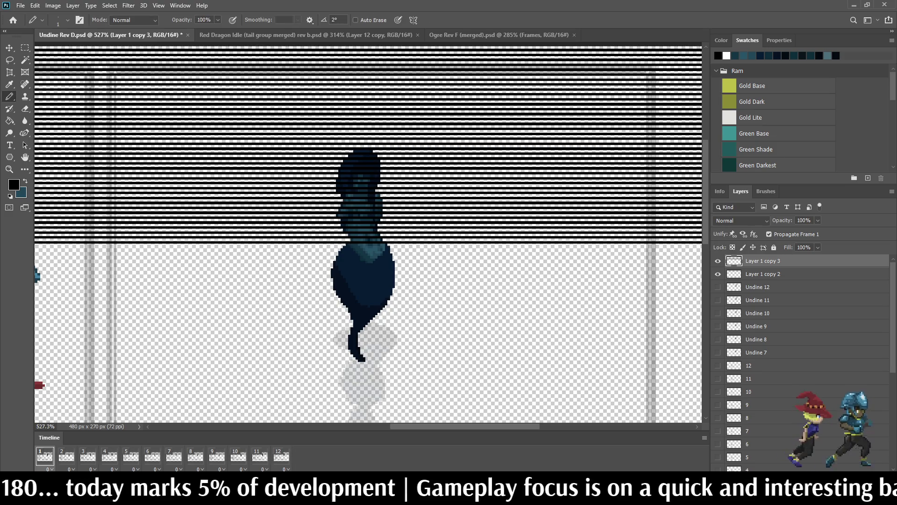
key(shift+alt+bracketleft)
key(ctrl+e)
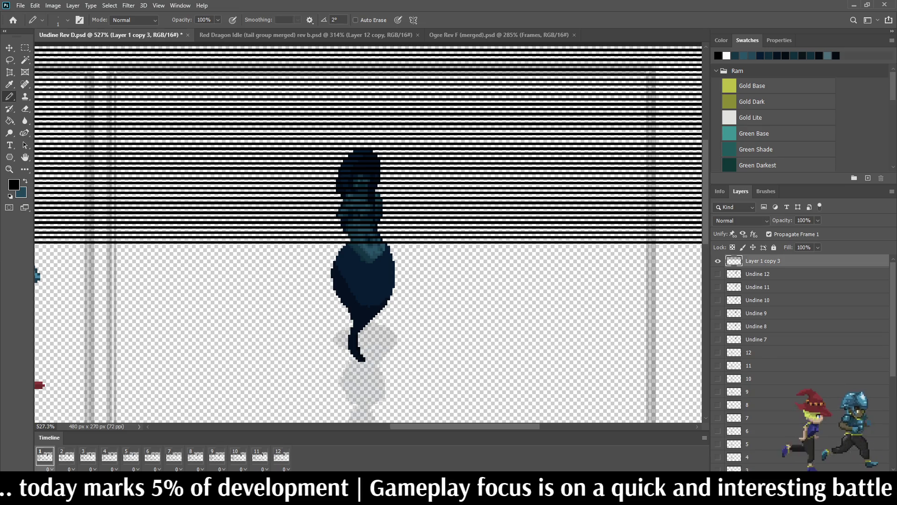
- Duplicate the merged scanlines once more, place them lower down, and select both scanline layers
key(ctrl+j)
scroll(368, 232, down, 5)
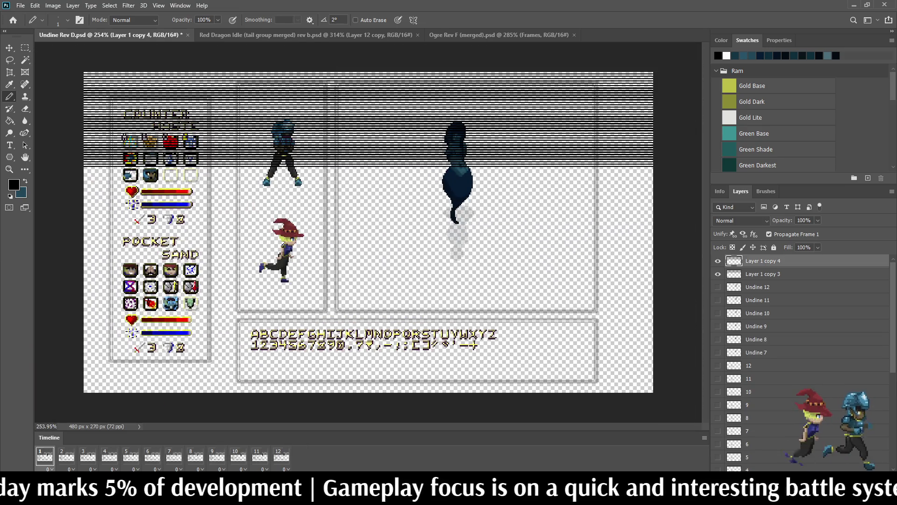
key(ctrl+t)
key(shift+Down)
key(shift+Down)
key(shift+Down)
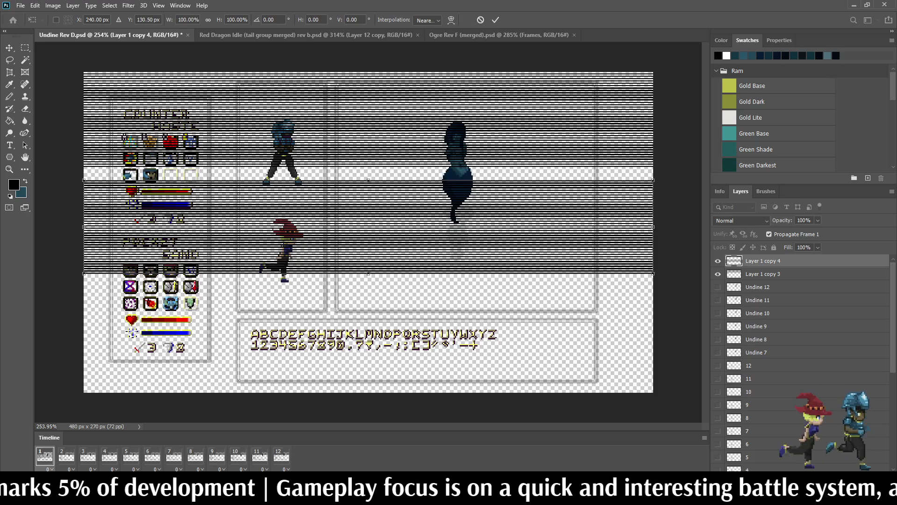
key(Up)
key(Up)
key(Up)
scroll(478, 170, up, 3)
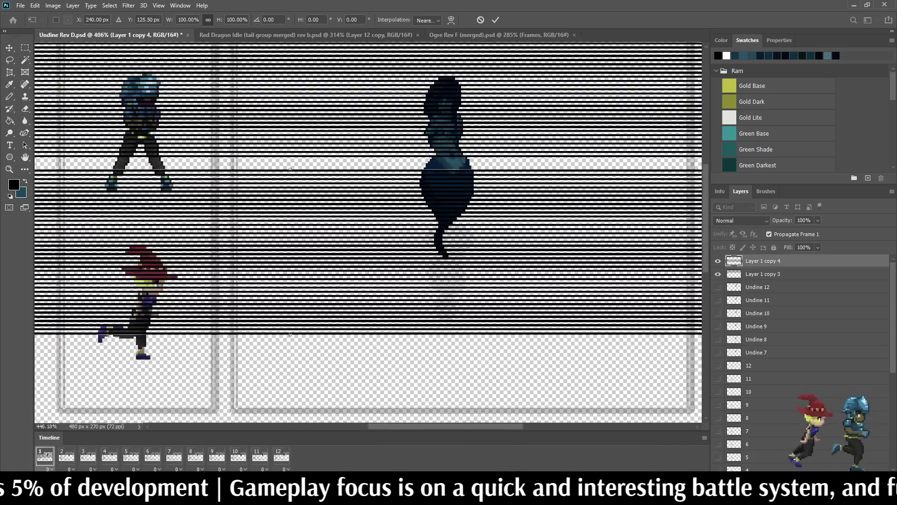
scroll(478, 170, up, 3)
key(Return)
scroll(368, 232, down, 2)
scroll(368, 232, down, 3)
shift+click(762, 273)
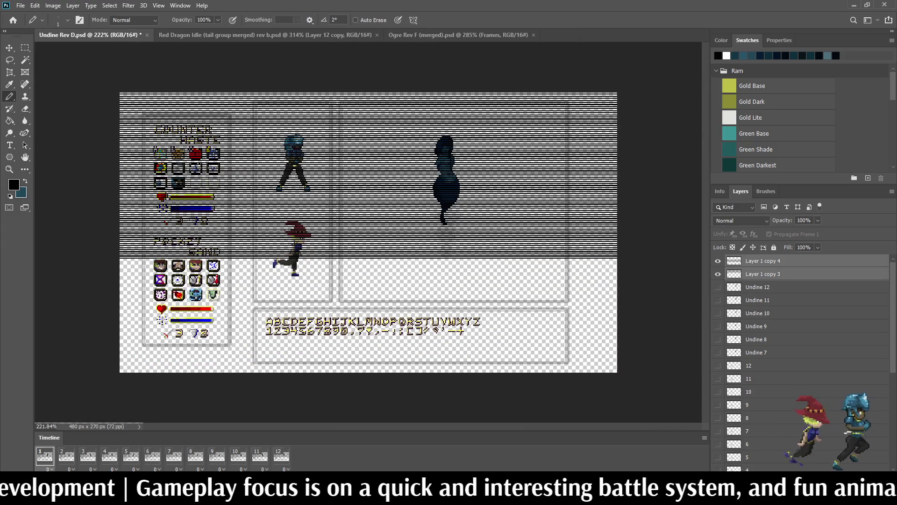
- Merge and duplicate the scanlines, moving the copy down to cover the canvas bottom
key(ctrl+e)
key(ctrl+j)
key(ctrl+t)
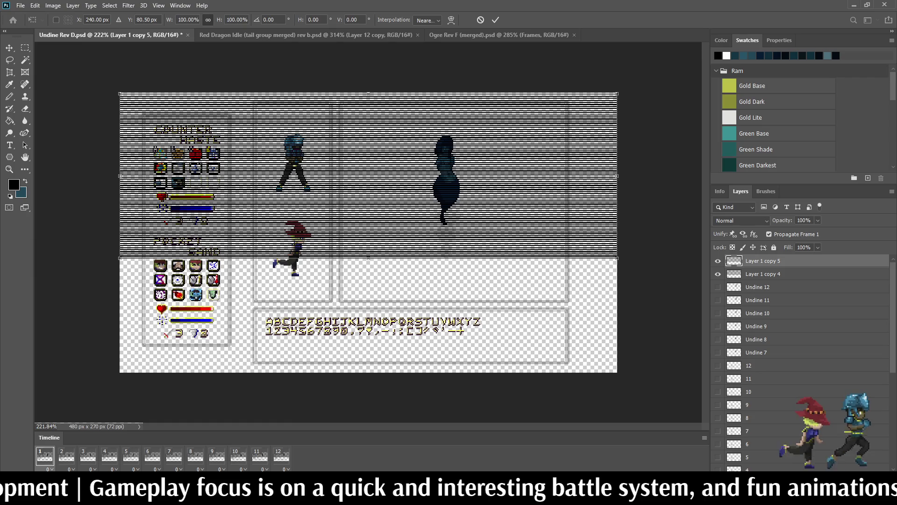
key(shift+Down)
key(shift+Down)
key(shift+Down)
key(shift+Down)
key(shift+Down)
key(shift+Down)
key(shift+Down)
key(shift+Down)
key(shift+Down)
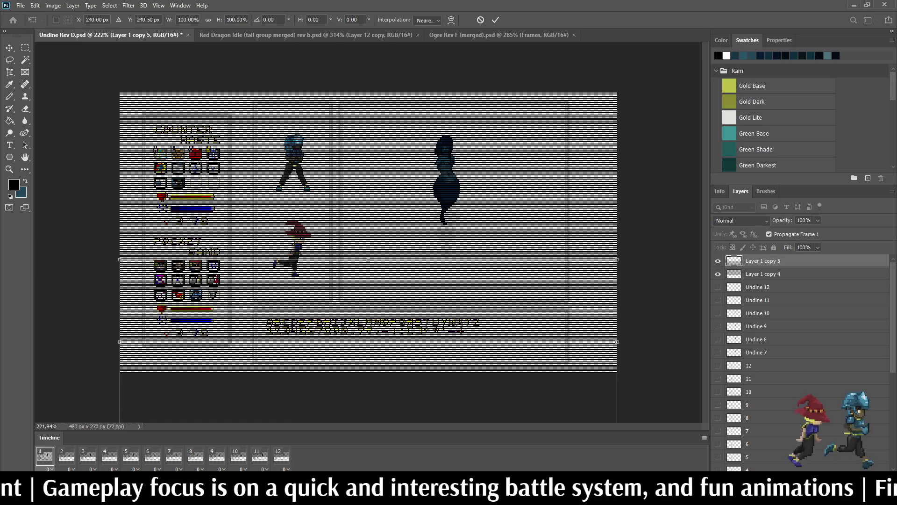
key(shift+Down)
key(shift+Down)
key(shift+Down)
key(shift+Up)
key(shift+Up)
key(shift+Up)
scroll(367, 260, up, 3)
scroll(369, 260, up, 3)
scroll(369, 259, up, 3)
key(Down)
key(Up)
click(494, 20)
scroll(367, 232, down, 3)
scroll(369, 232, down, 3)
scroll(368, 232, down, 2)
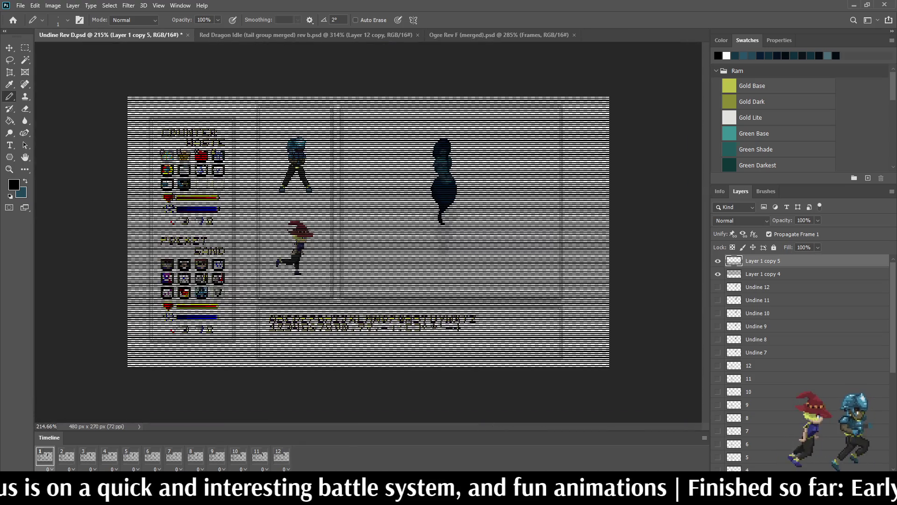
- Merge everything into a single scanline layer and fade it to 20% opacity
shift+click(763, 274)
key(ctrl+e)
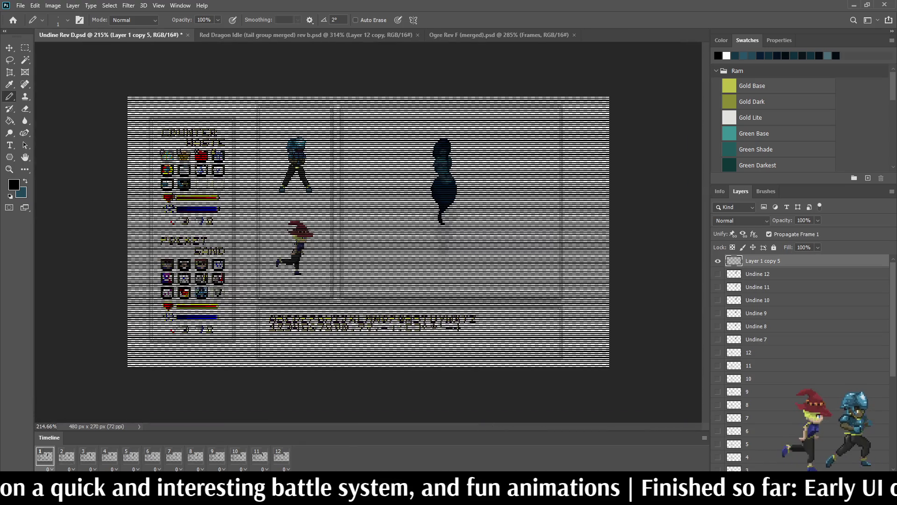
click(811, 221)
text(20)
key(Return)
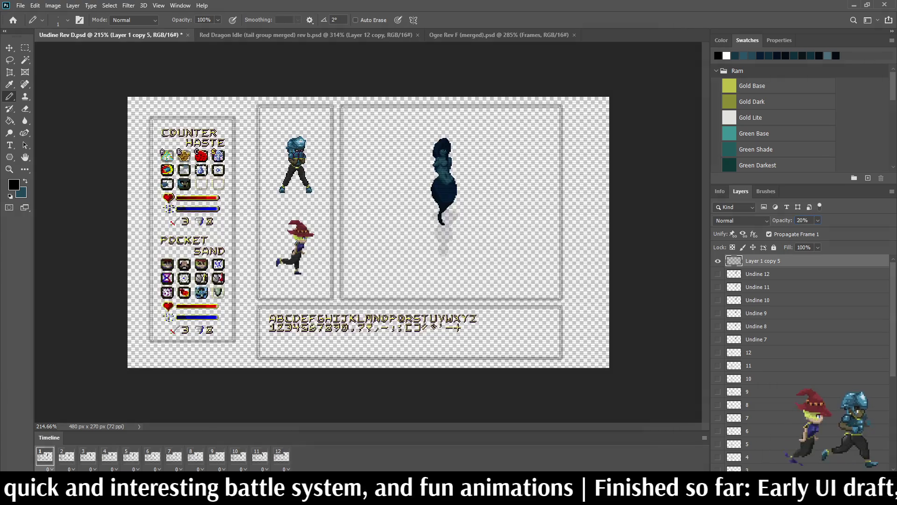
scroll(800, 351, down, 3)
scroll(799, 350, down, 3)
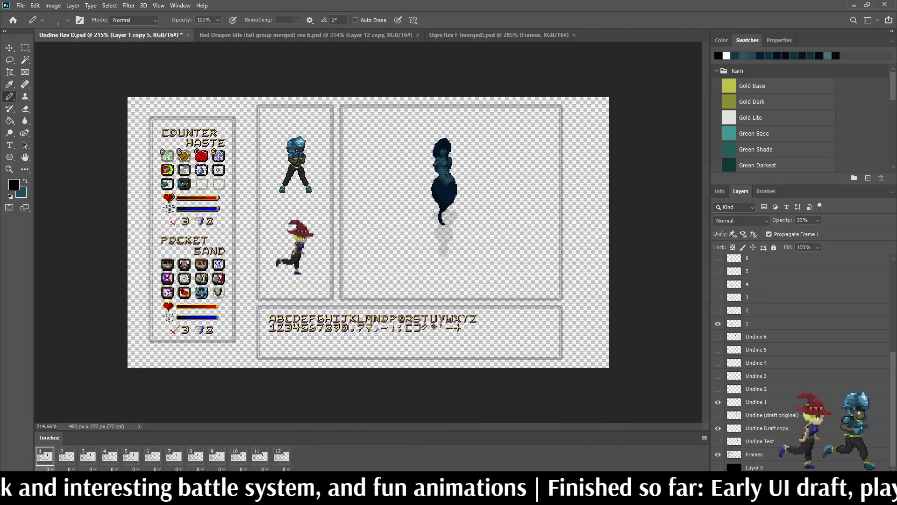
- Show the black background layer (Layer 0) and view the mockup at 100% zoom
click(718, 467)
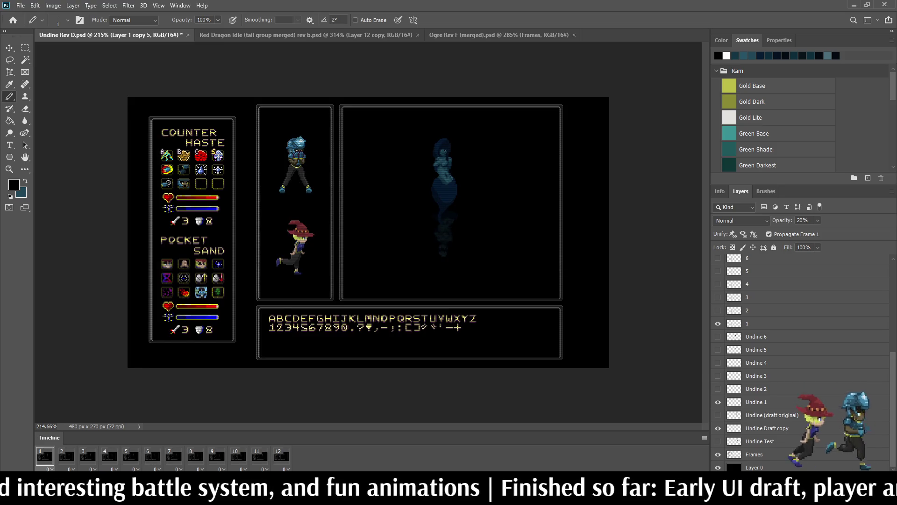
key(ctrl+1)
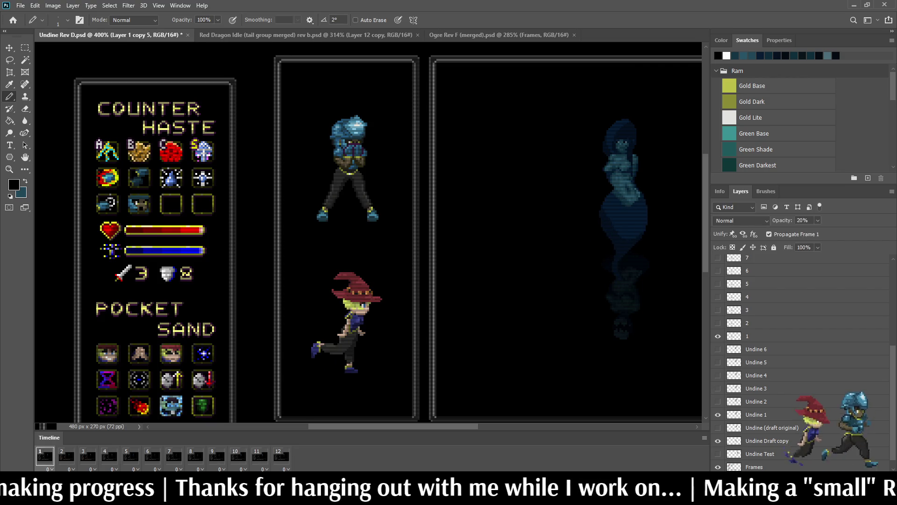
scroll(799, 351, up, 3)
scroll(799, 351, up, 1)
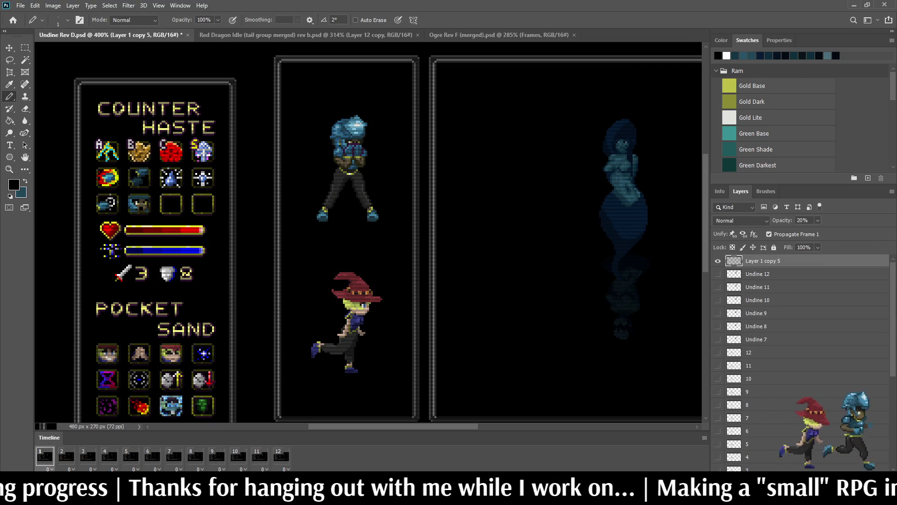
- Lower the scanline layer opacity to 10% and preview the mockup full screen, zoomed in
click(802, 220)
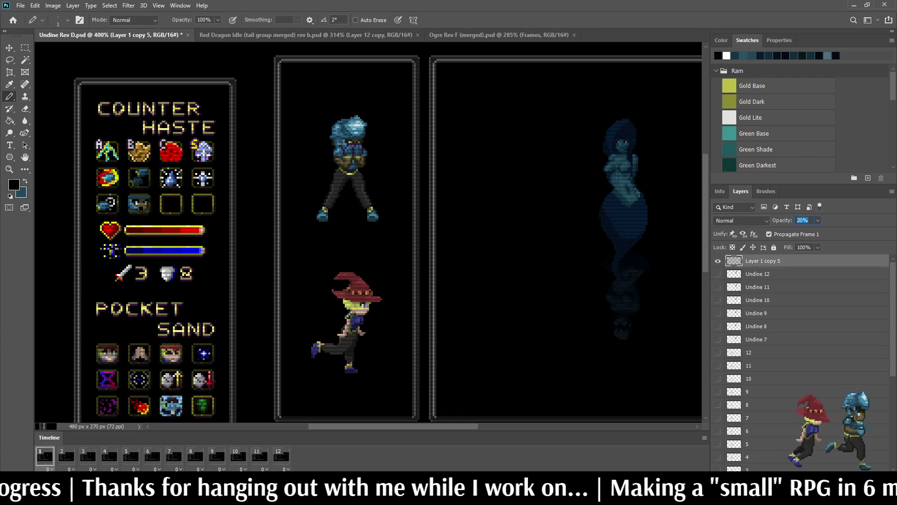
text(15)
key(Return)
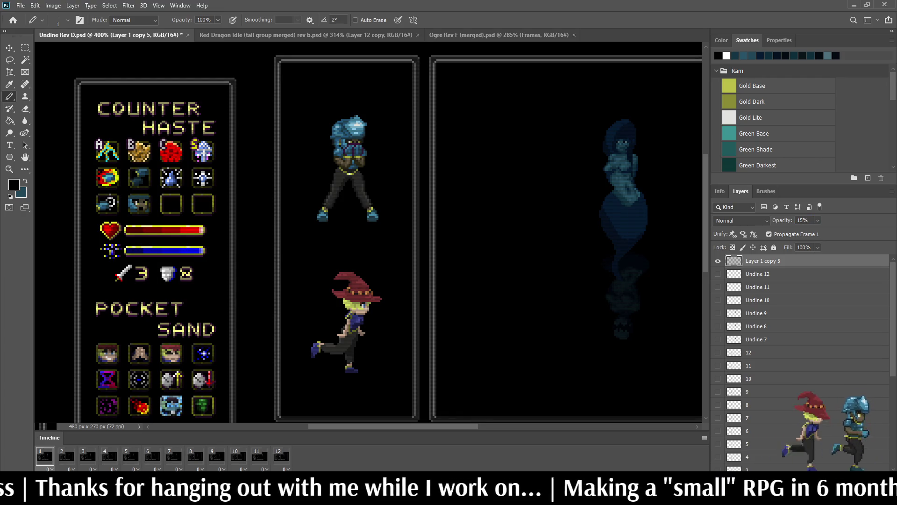
text(1)
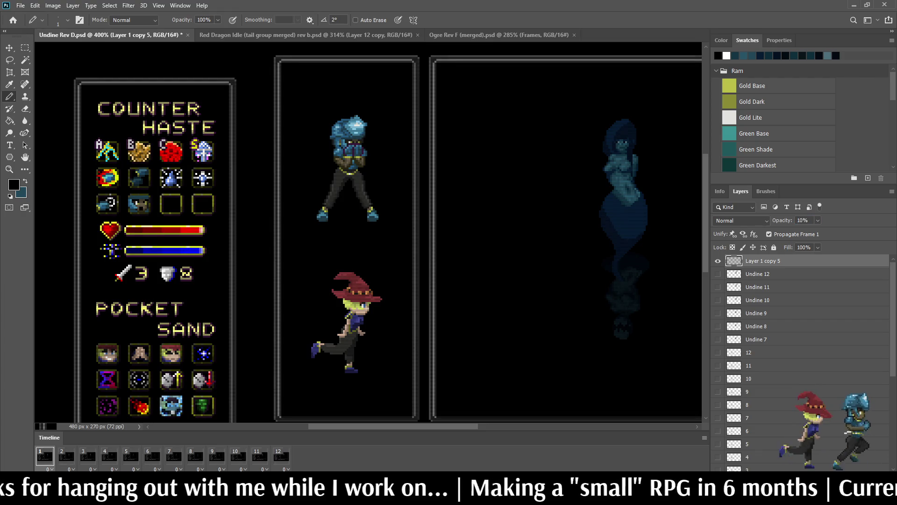
key(ctrl+minus)
key(f)
key(f)
key(ctrl+plus)
key(ctrl+plus)
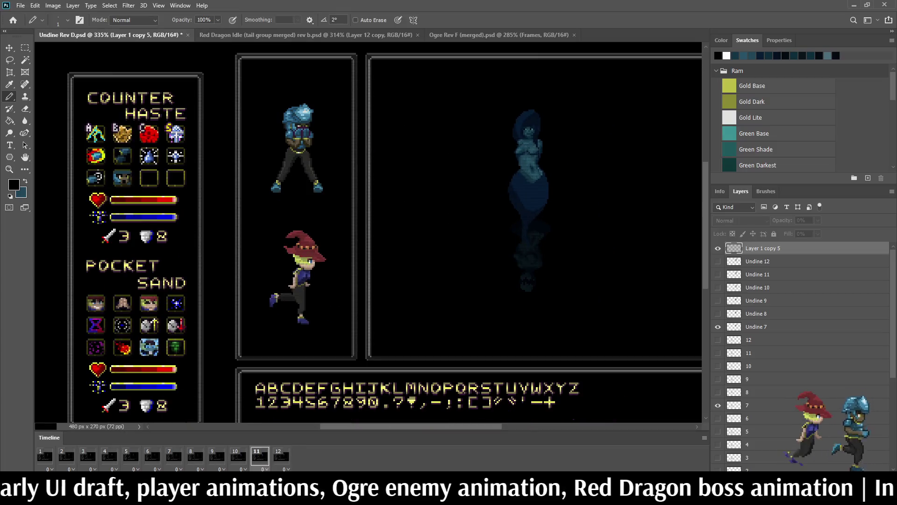
- Return to the normal workspace and fit the whole Undine mockup in view, slightly zoomed in
key(space)
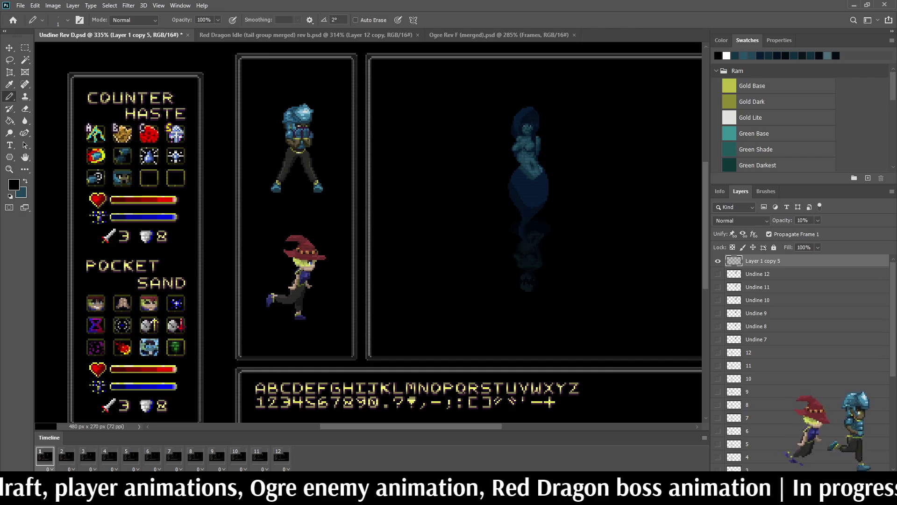
key(space)
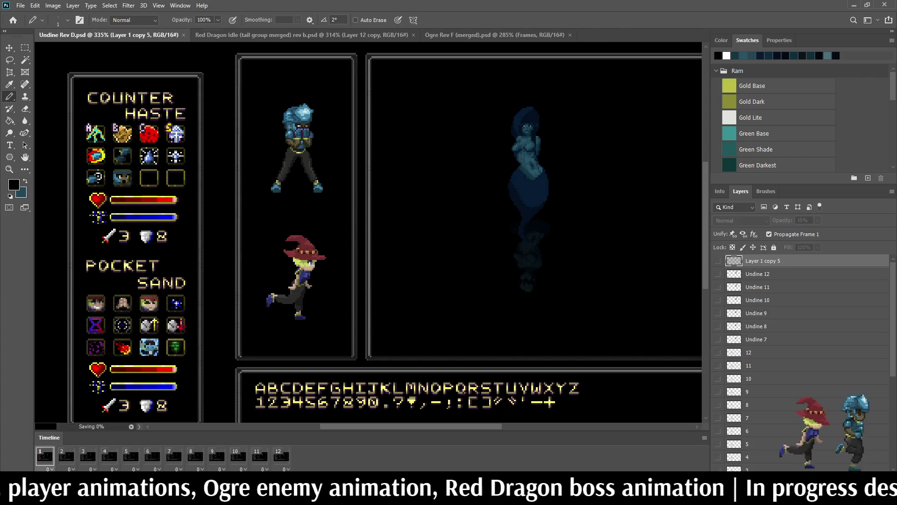
key(ctrl+1)
key(ctrl+plus)
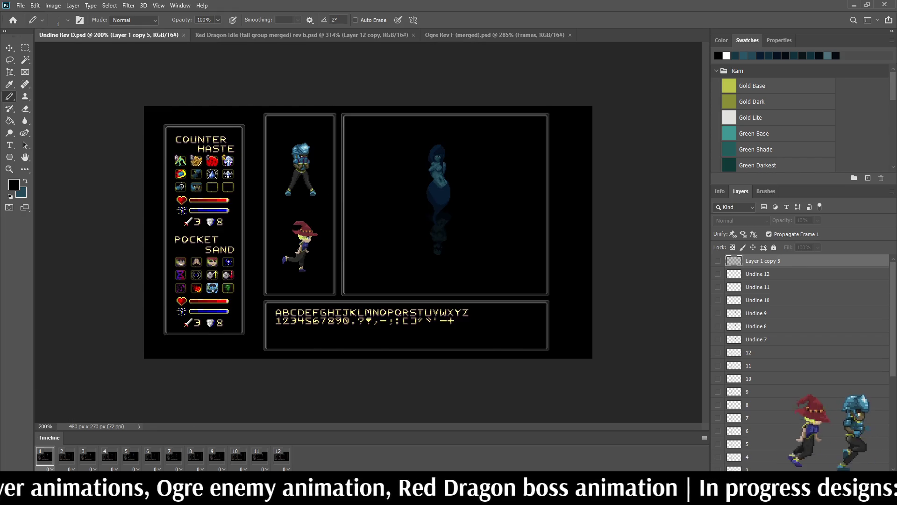
key(ctrl+plus)
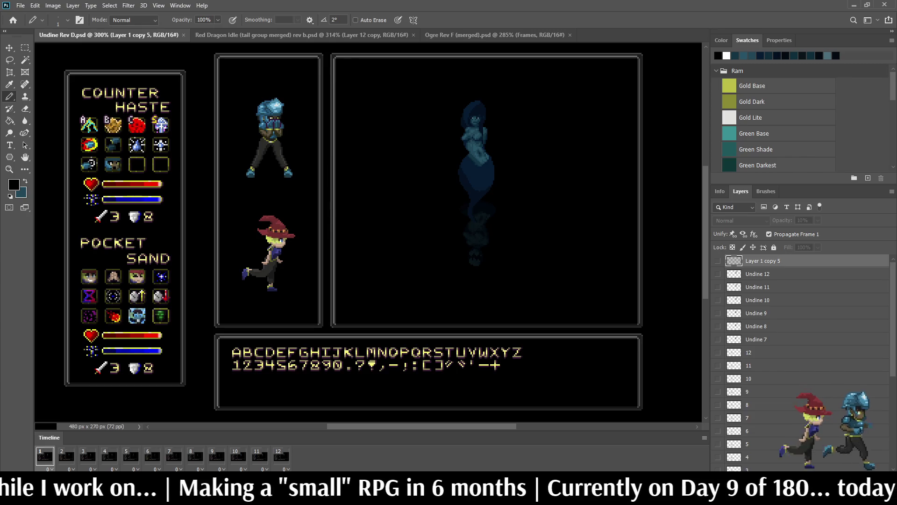
scroll(368, 231, down, 2)
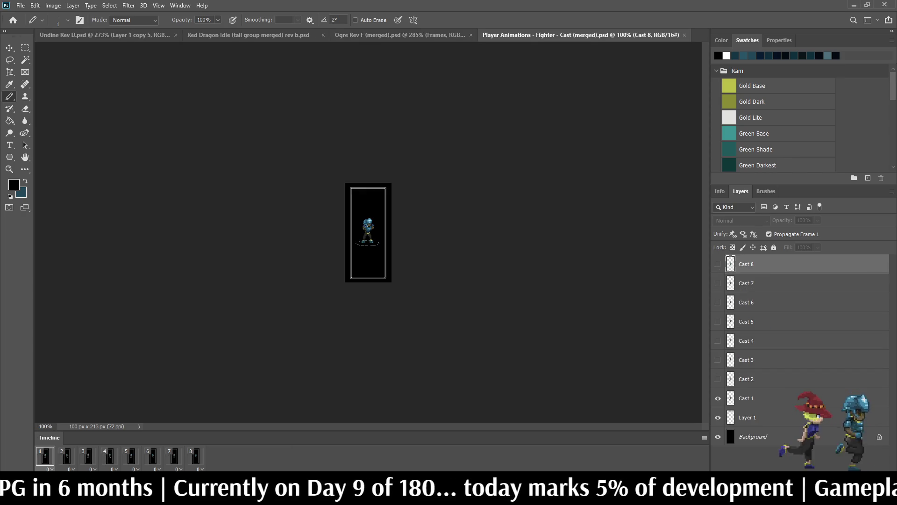
- Close the Fighter Cast file, play the Idle timeline and select layers Idle 1 through Idle 6 Blink
click(683, 34)
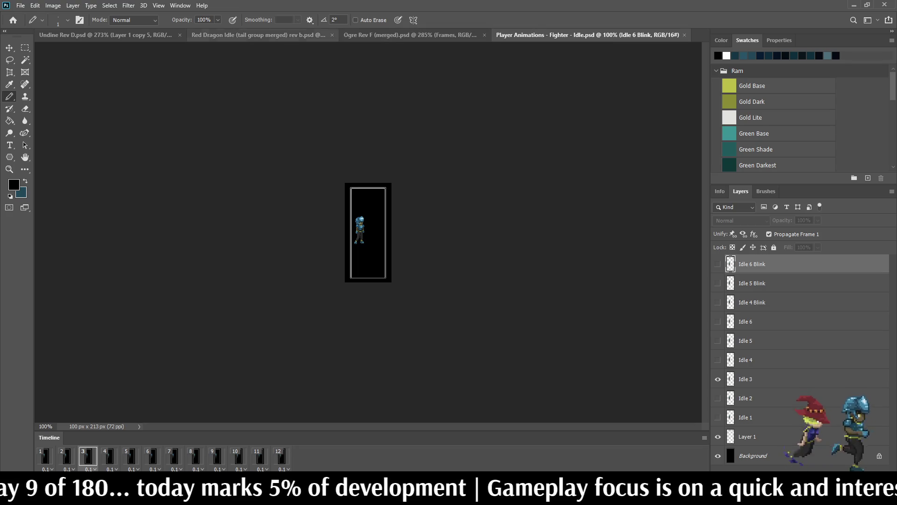
click(43, 457)
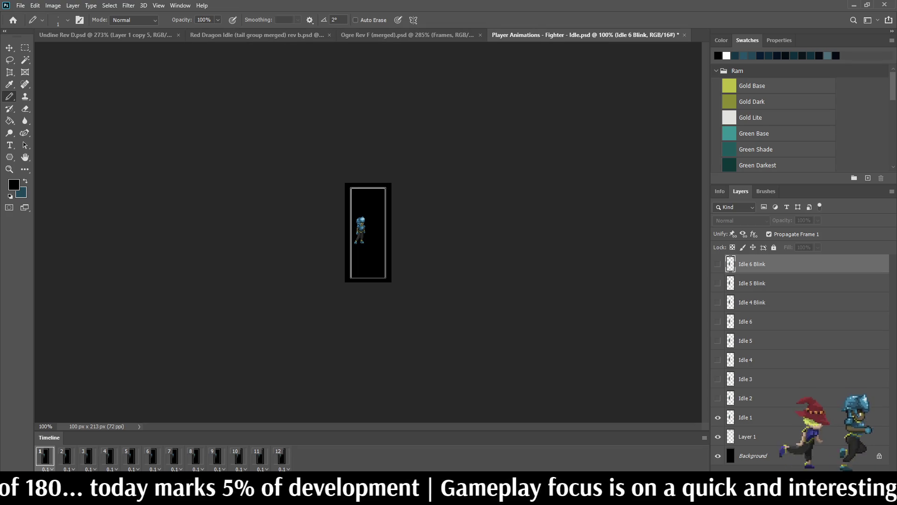
scroll(368, 232, up, 2)
scroll(369, 232, up, 2)
key(space)
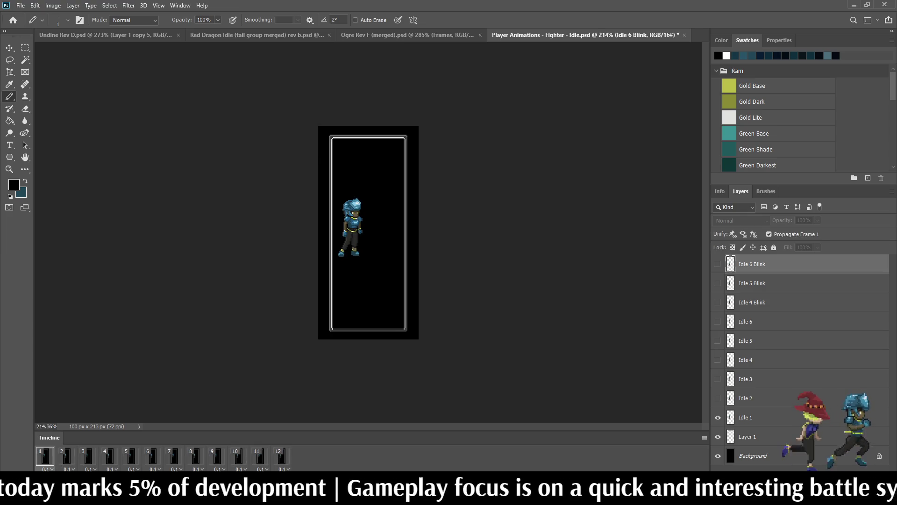
scroll(369, 232, down, 2)
click(745, 418)
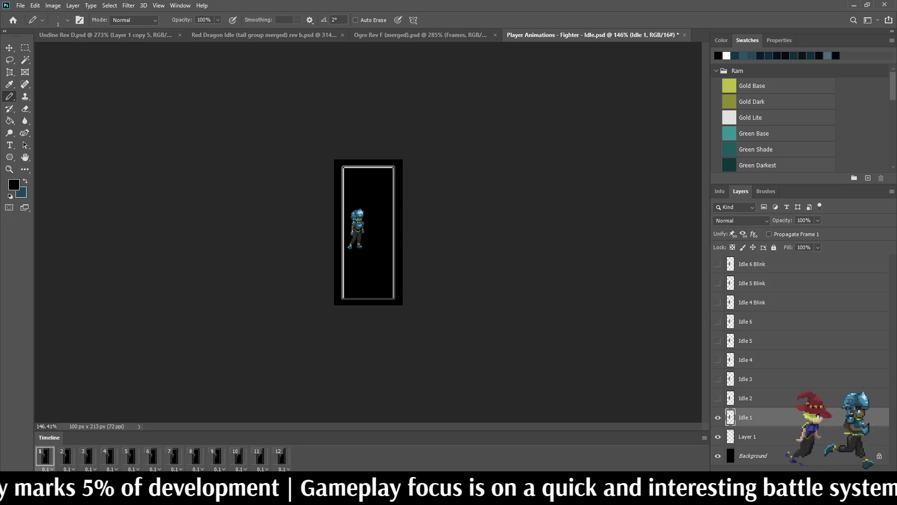
scroll(368, 232, up, 2)
shift+click(752, 264)
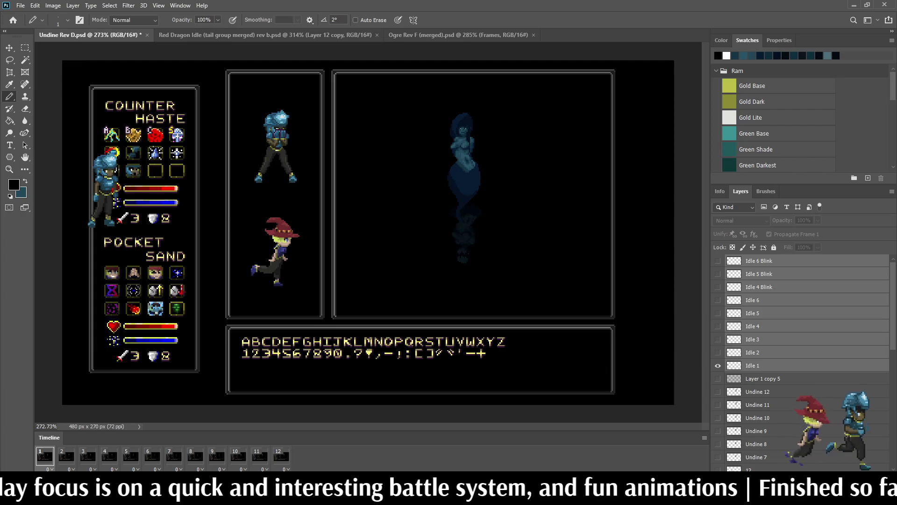
scroll(806, 350, down, 3)
scroll(806, 350, down, 3)
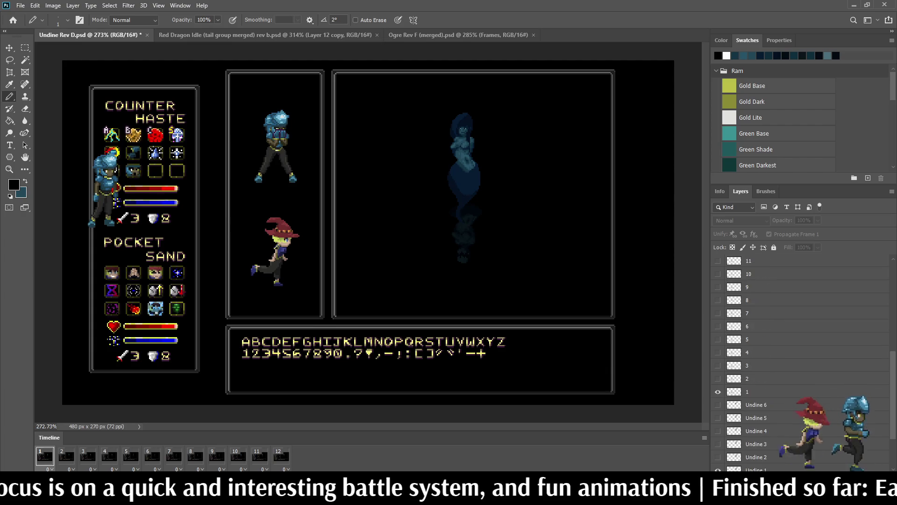
scroll(806, 351, down, 2)
- Lasso and delete the old static fighter sprite from the Frames layer's top panel
click(754, 455)
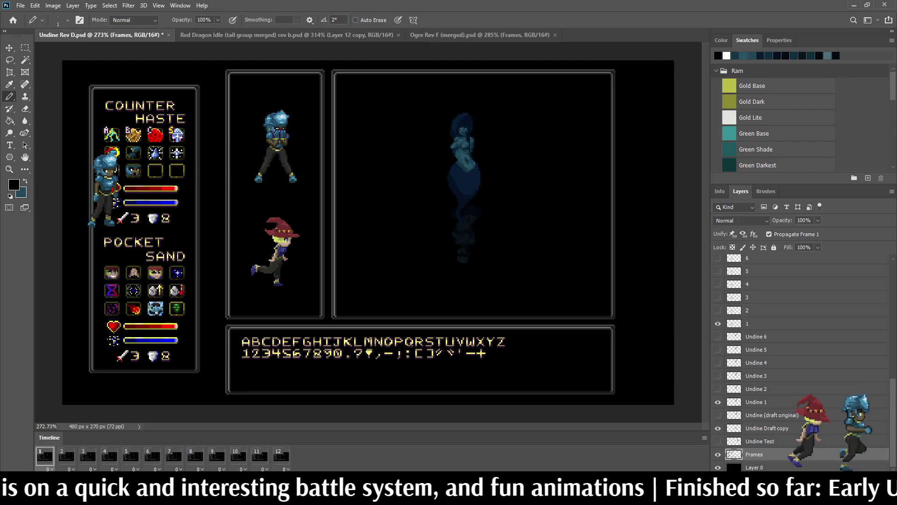
key(l)
drag(252, 110, 289, 97)
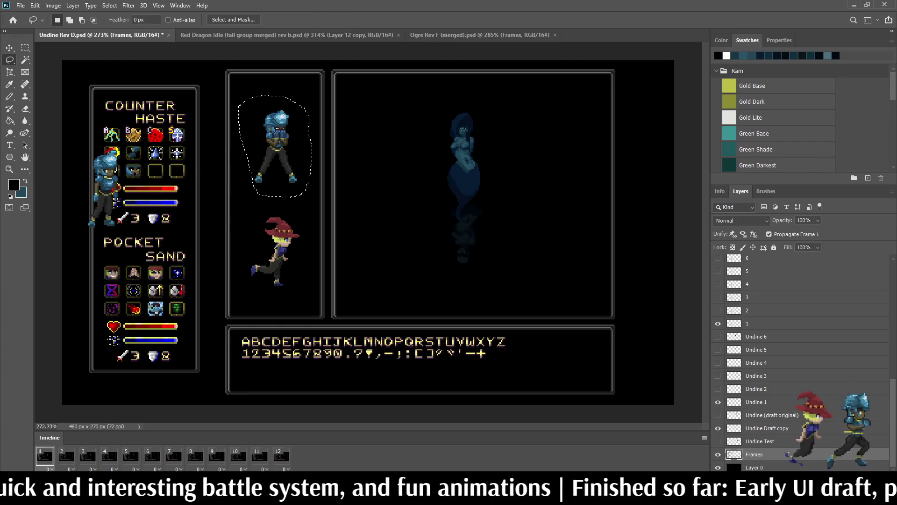
key(Delete)
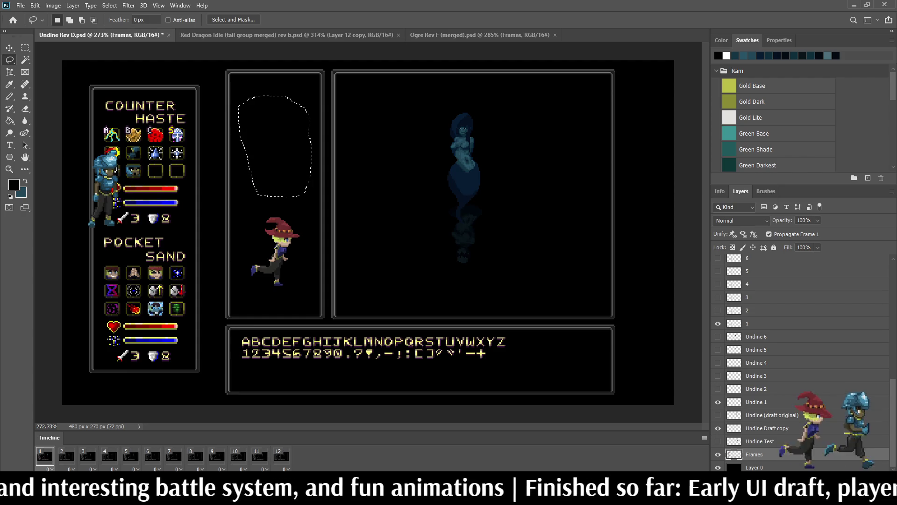
key(ctrl+d)
- Transform the selected Idle frame layers into the top party panel and nudge them into place
click(757, 323)
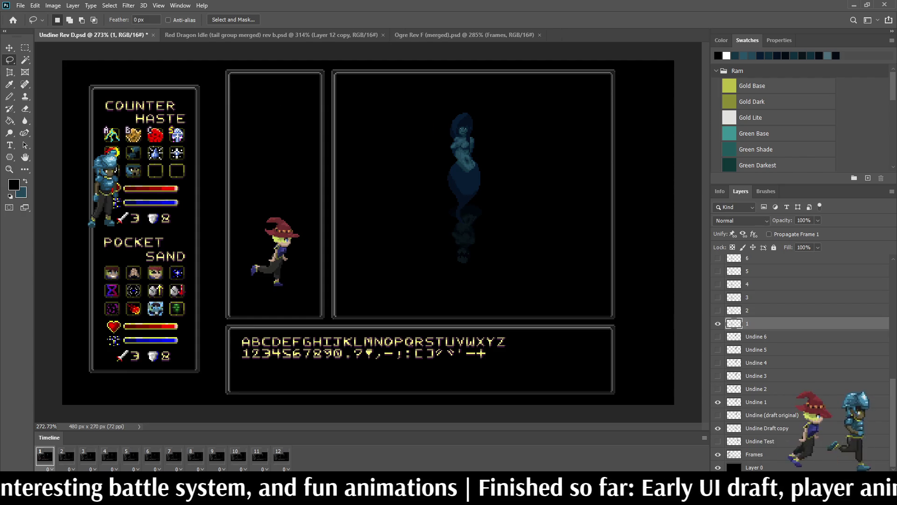
scroll(800, 365, up, 5)
scroll(799, 365, up, 3)
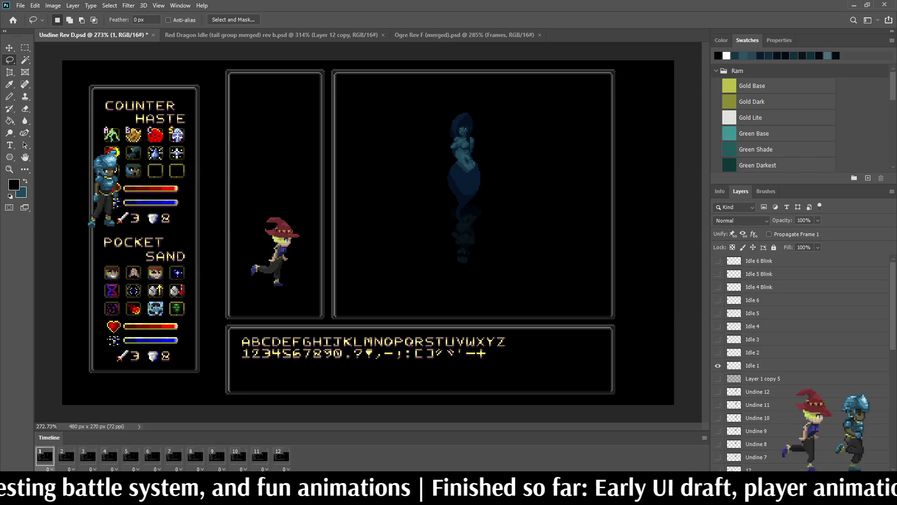
click(799, 365)
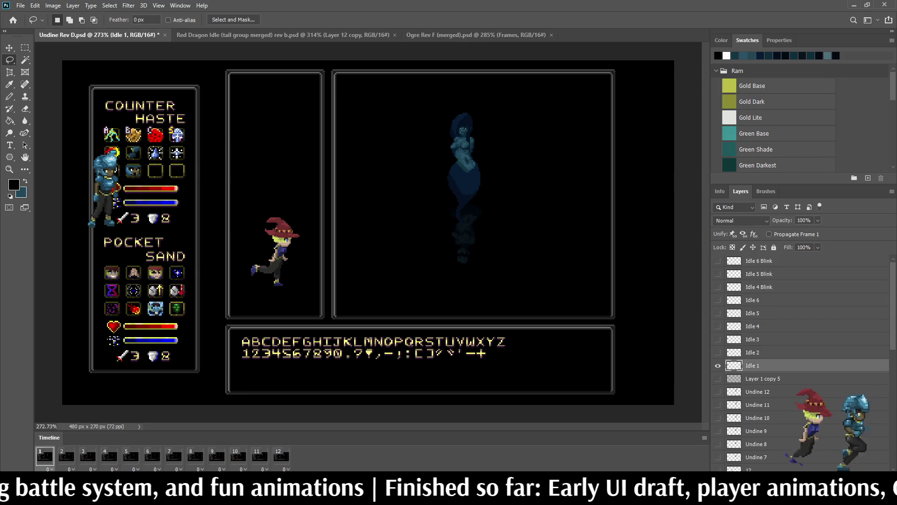
shift+click(759, 260)
key(ctrl+t)
mouse_move(105, 190)
mouse_down()
mouse_move(277, 188)
mouse_move(281, 163)
mouse_up()
key(Left)
key(Up)
key(Left)
key(Left)
key(Up)
key(Up)
key(Left)
key(Left)
key(Up)
key(Up)
key(Up)
key(Up)
key(Up)
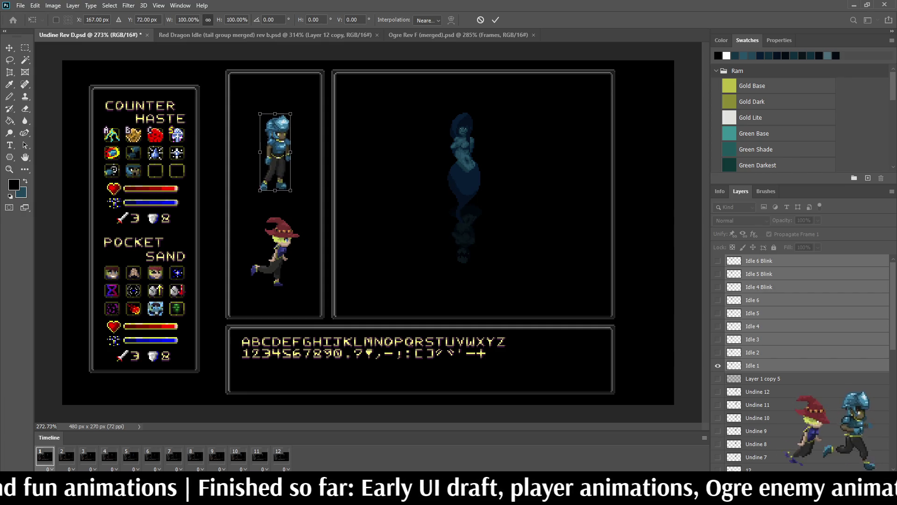
key(Right)
key(Left)
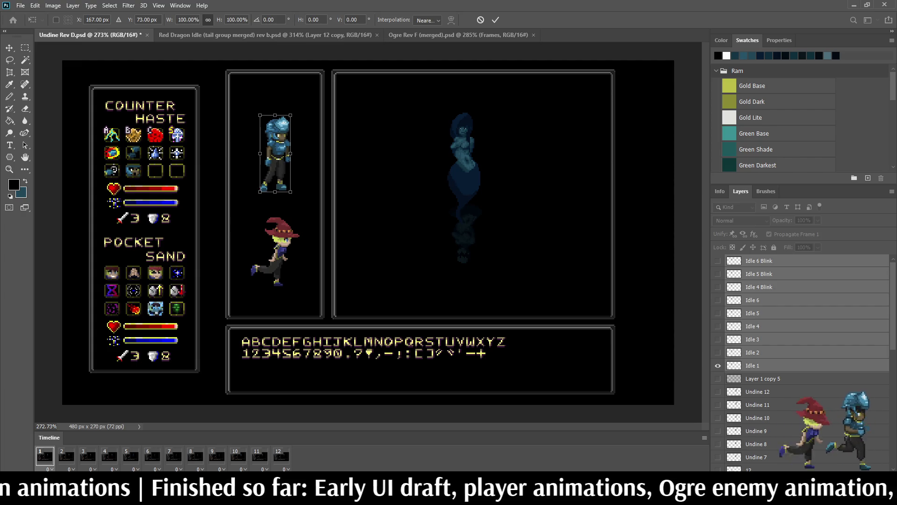
key(Left)
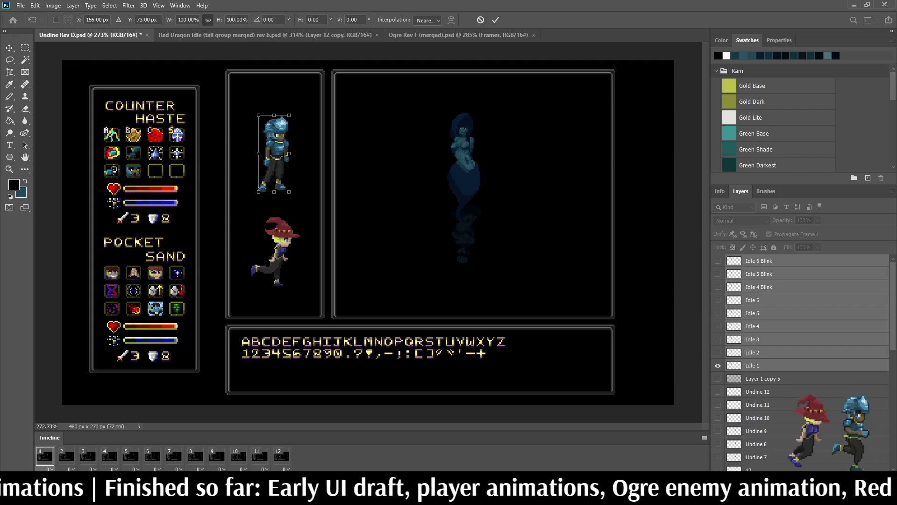
key(Return)
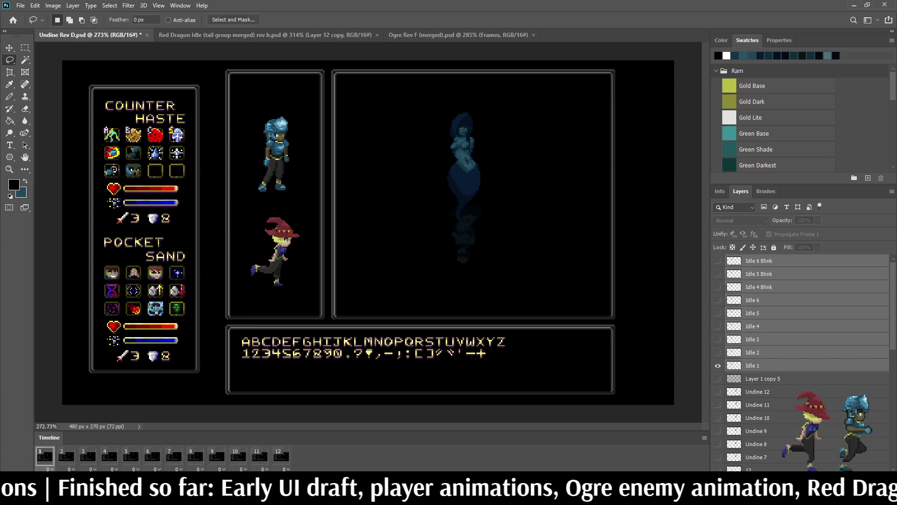
- Propagate the Idle 1 layer's frame 1 changes and toggle its visibility off and back on
click(772, 365)
click(769, 235)
click(718, 365)
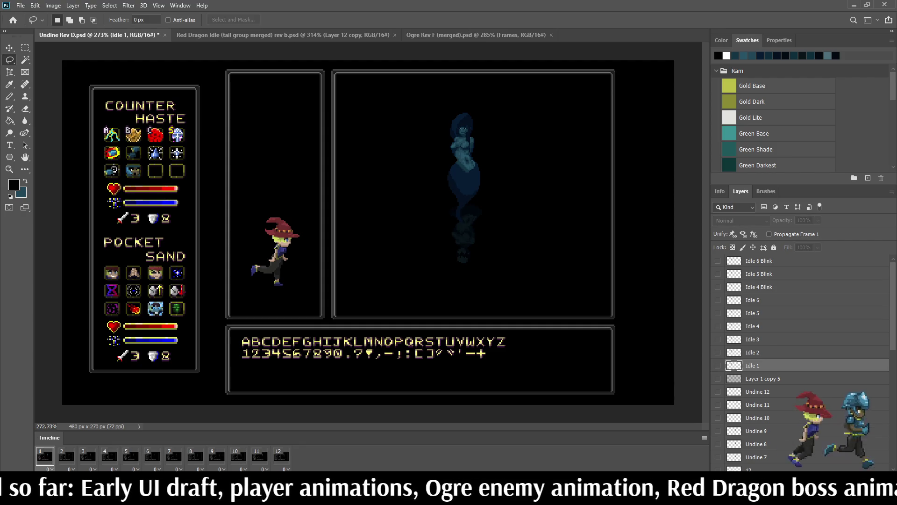
click(718, 365)
- Play the mockup animation and view it as an enlarged full-screen preview
key(space)
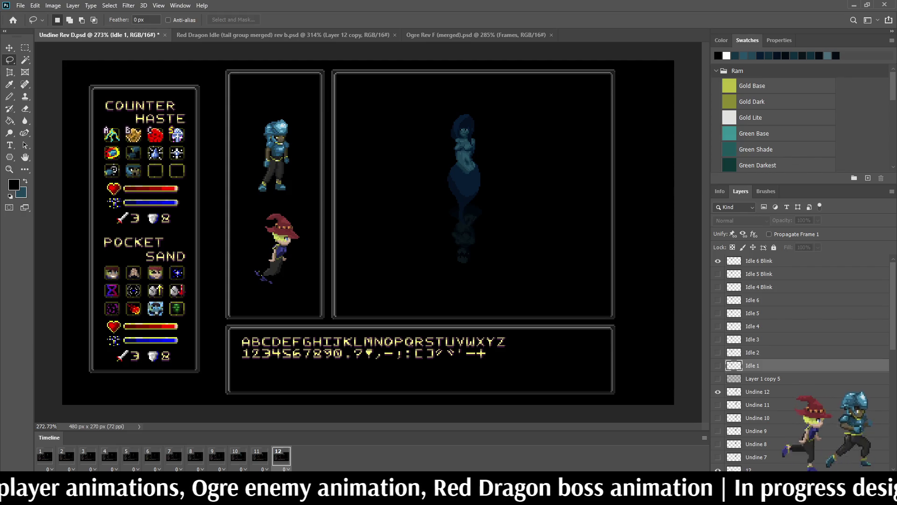
key(ctrl+1)
key(f)
key(f)
key(ctrl+plus)
key(ctrl+plus)
key(ctrl+plus)
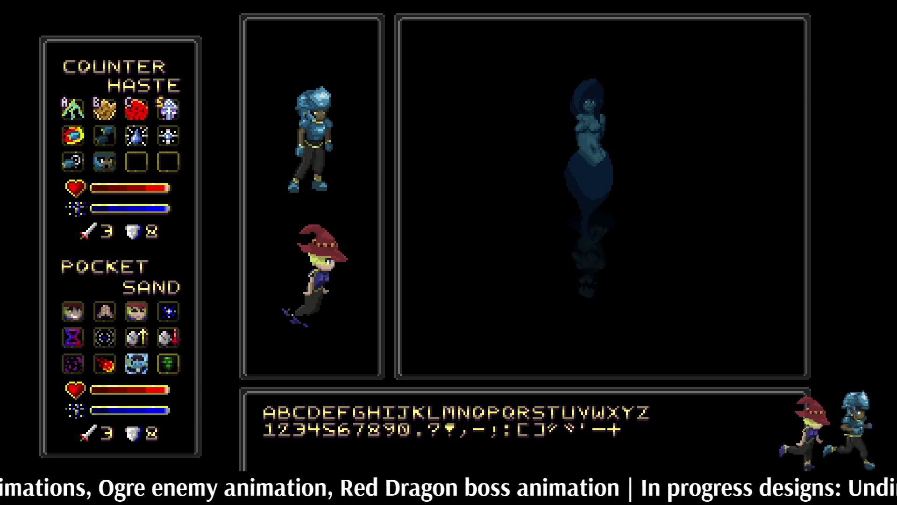
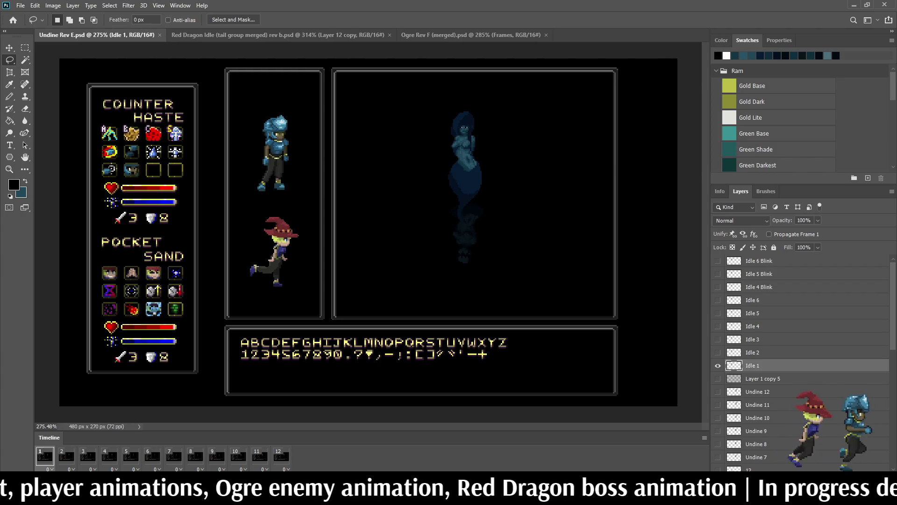
scroll(799, 357, down, 5)
scroll(799, 358, down, 2)
scroll(799, 357, down, 2)
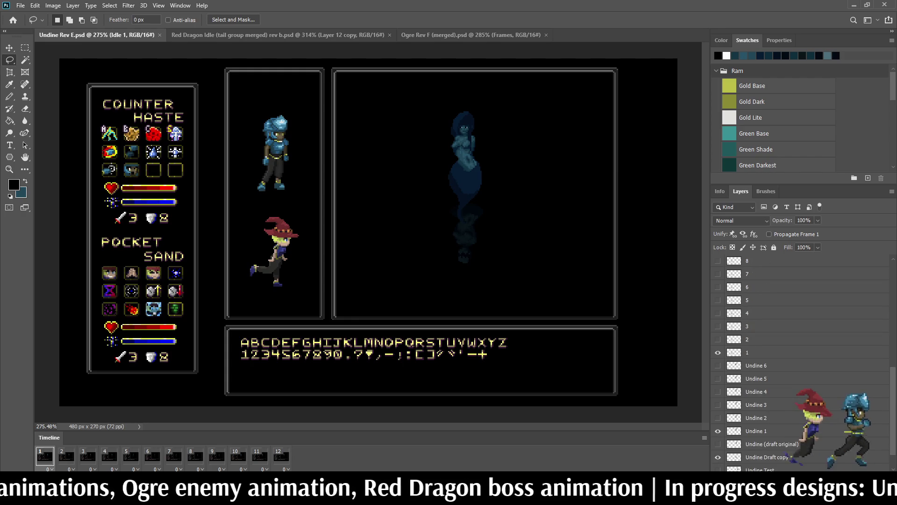
scroll(800, 357, up, 1)
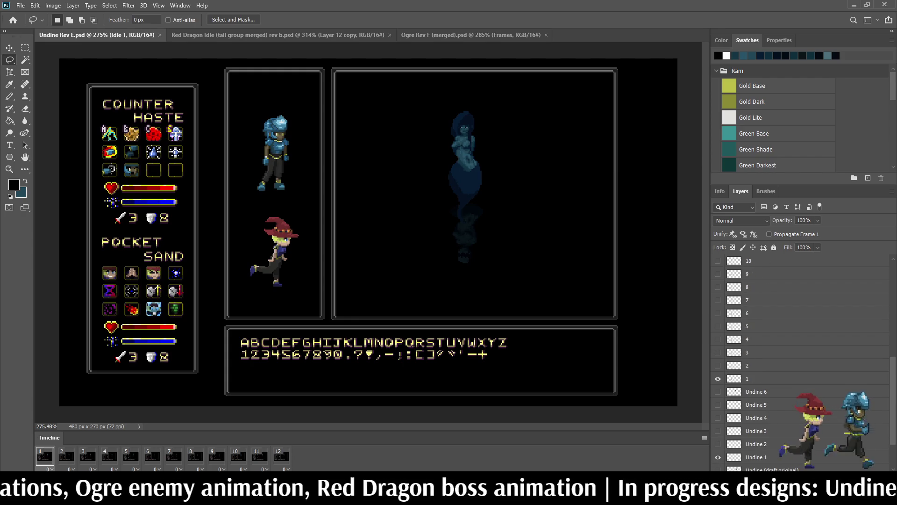
- Drag layers Undine 1–6 above the numbered frame layers, then leave Undine 1 alone selected
click(756, 457)
shift+click(756, 391)
mouse_move(756, 391)
mouse_down()
mouse_move(756, 257)
mouse_move(756, 284)
mouse_up()
scroll(368, 232, down, 4)
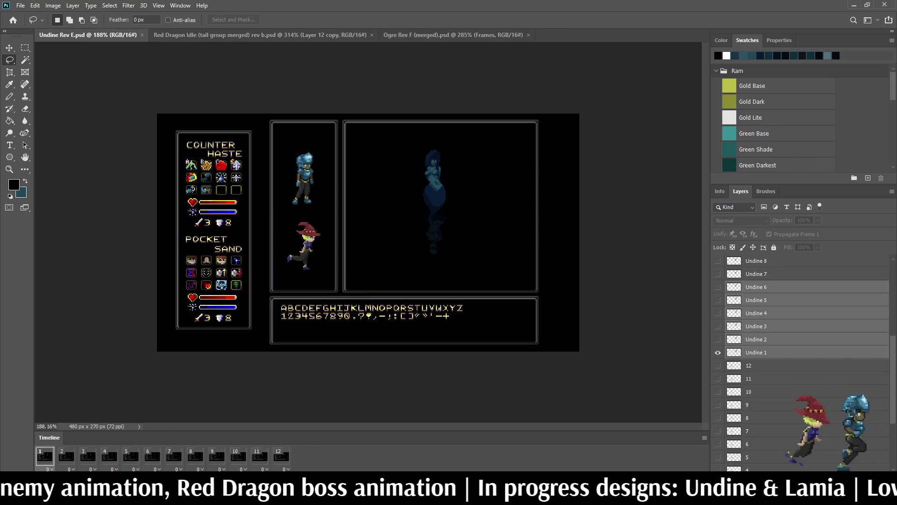
scroll(368, 231, up, 1)
scroll(421, 184, up, 3)
scroll(421, 184, up, 2)
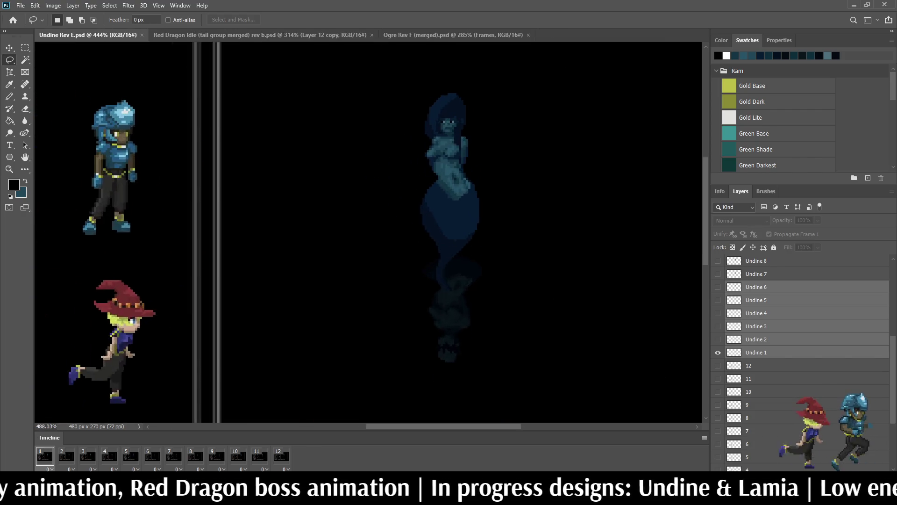
click(756, 352)
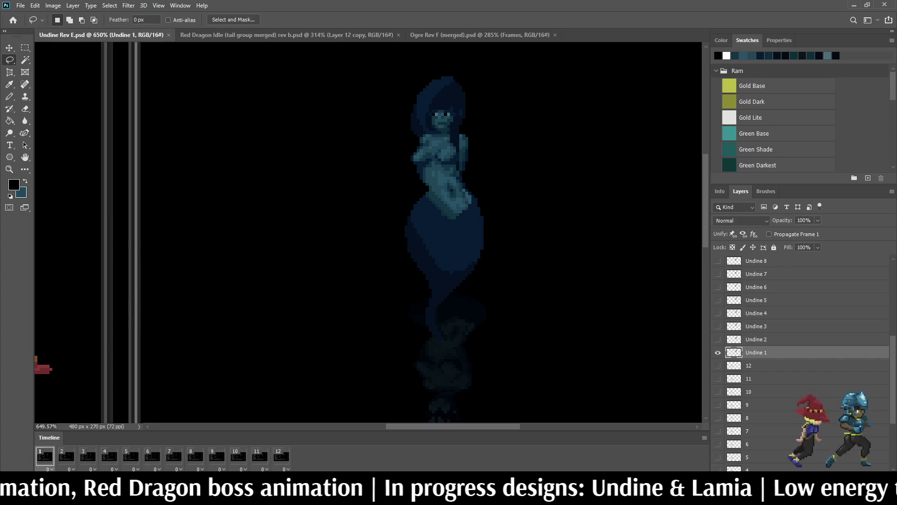
- Review the idle animation, stop on frame 3 and erase the column of dark hair pixels beside the face
key(space)
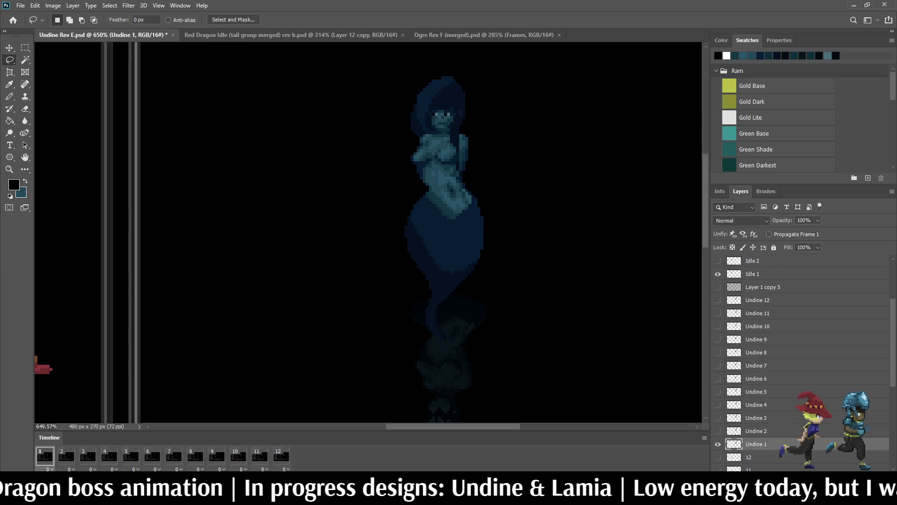
scroll(799, 358, down, 1)
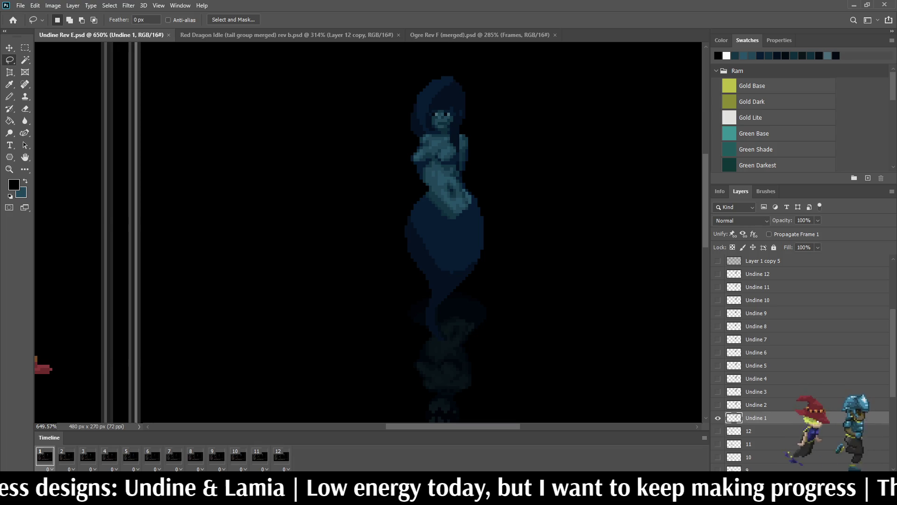
key(space)
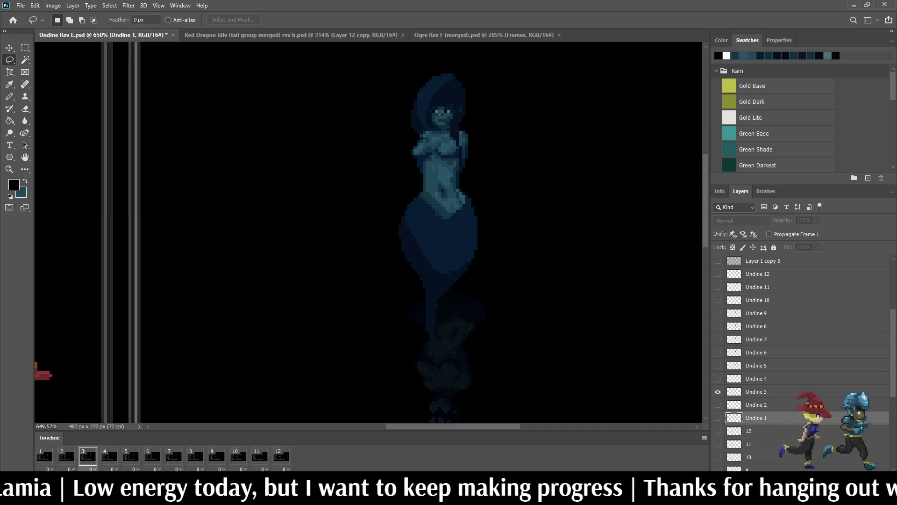
key(space)
key(alt+bracketright)
key(alt+bracketright)
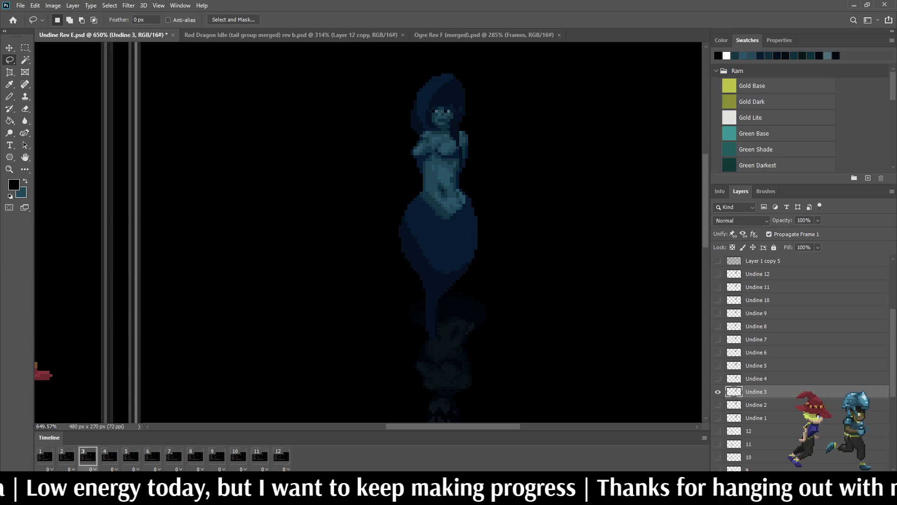
key(e)
scroll(426, 104, up, 5)
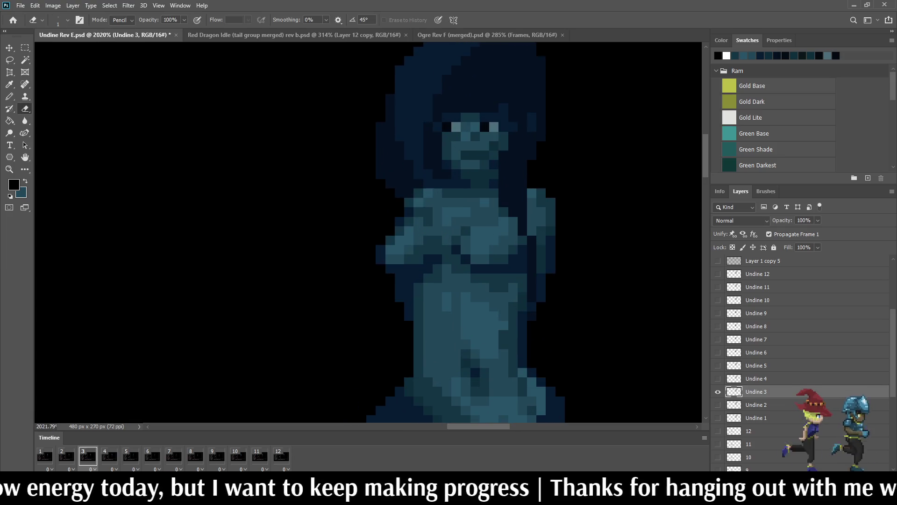
drag(381, 125, 381, 177)
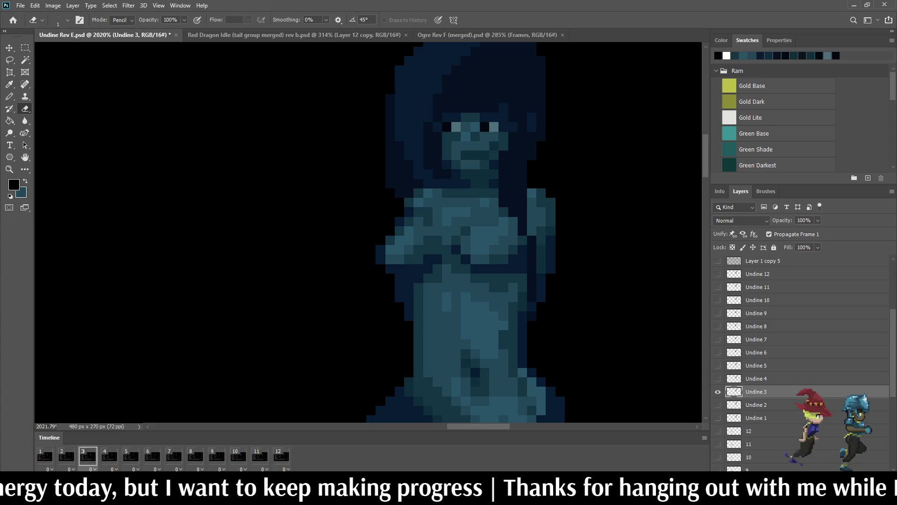
scroll(393, 231, down, 3)
scroll(393, 231, down, 2)
scroll(393, 231, up, 2)
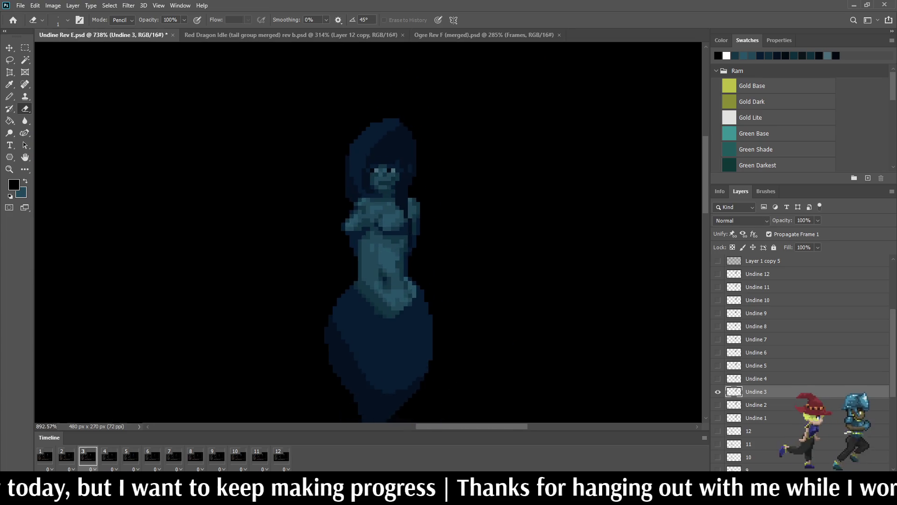
scroll(393, 232, up, 2)
scroll(392, 231, up, 1)
scroll(483, 179, down, 3)
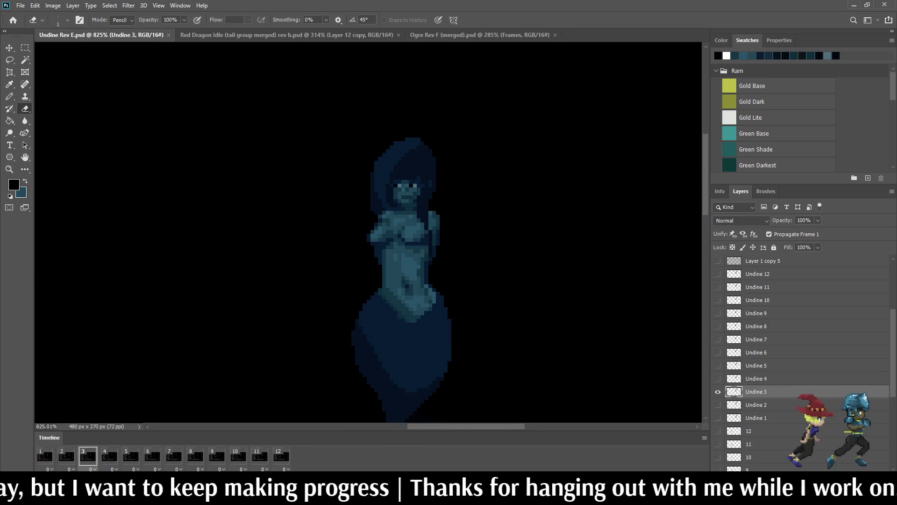
- Replay the idle animation several times to check the hair edit, stopping on frame 5
key(space)
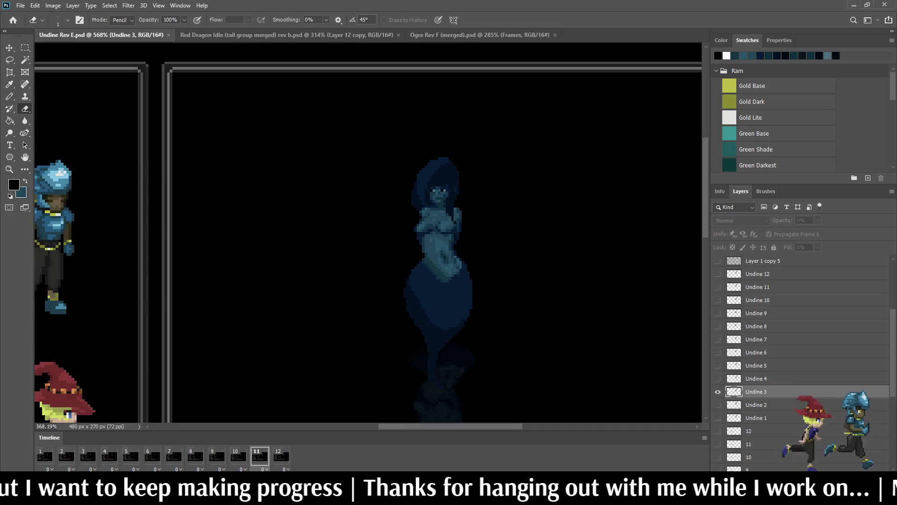
key(space)
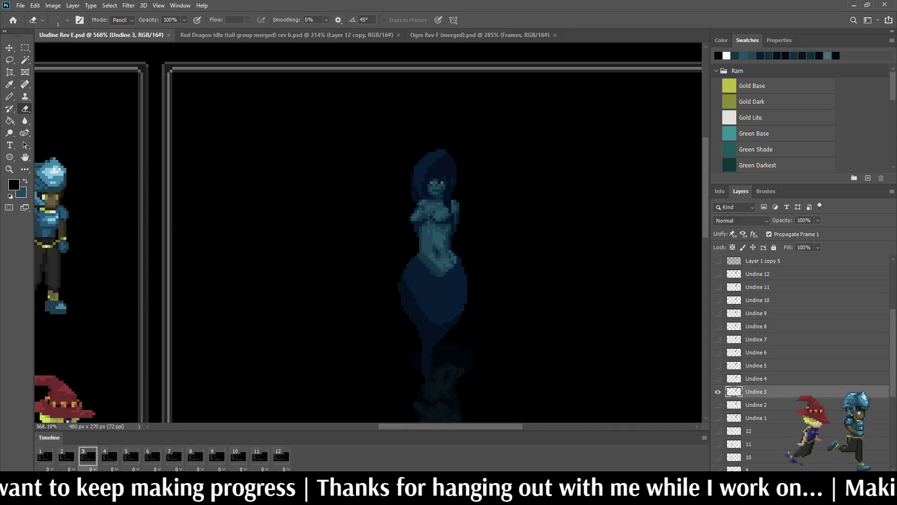
key(space)
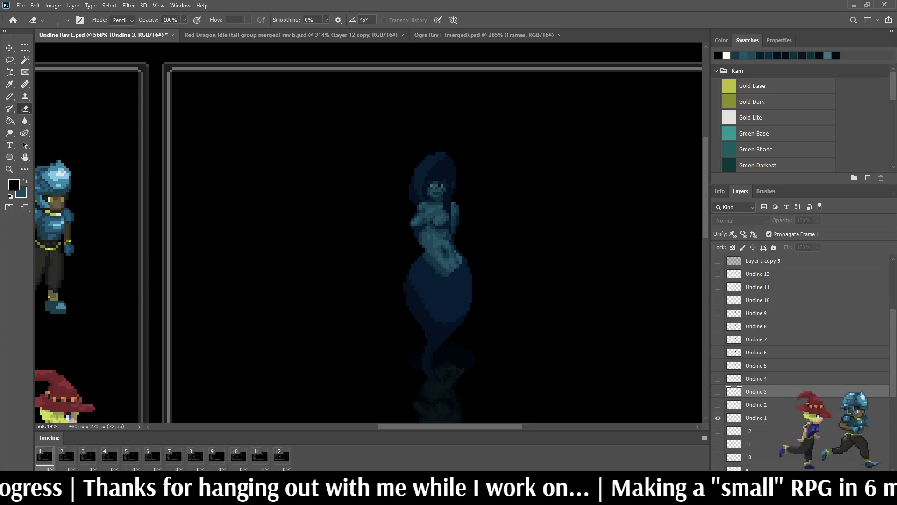
key(space)
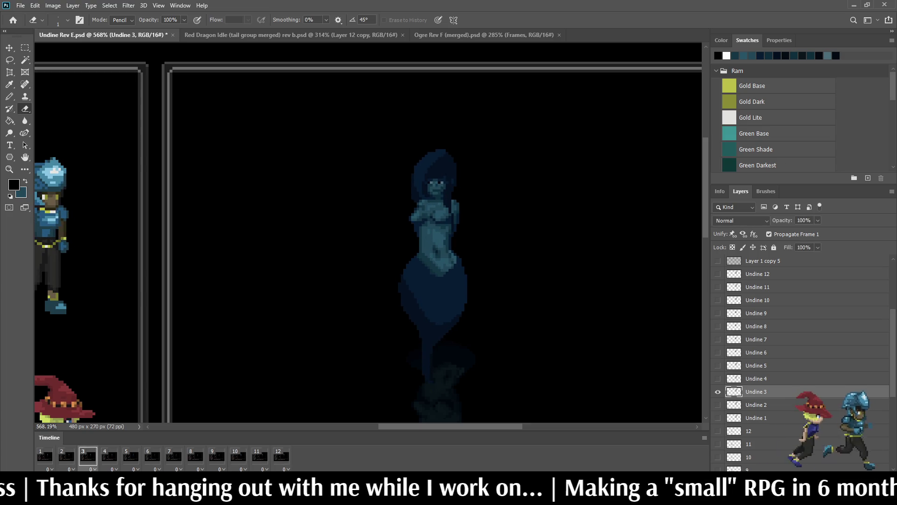
key(space)
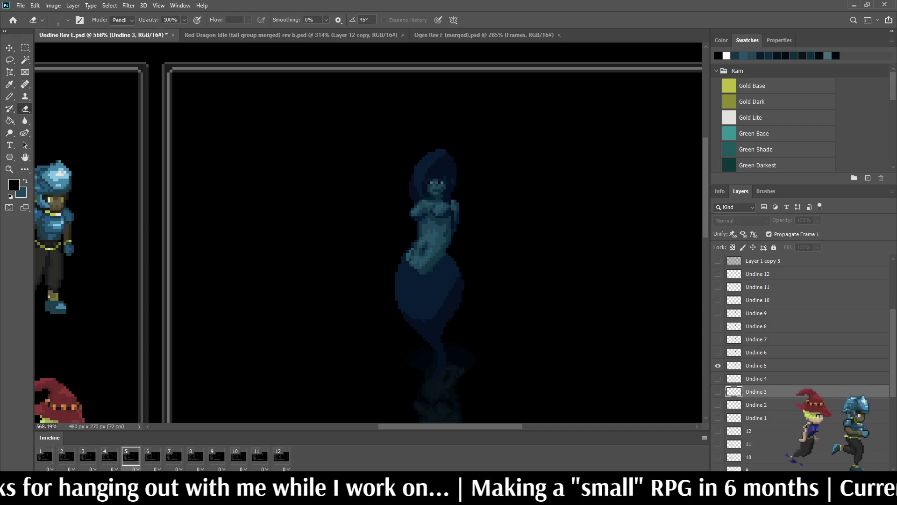
key(space)
- Lasso a thin strip along the head's left edge on frame 5, subtracting the right bulge
key(l)
scroll(400, 183, up, 2)
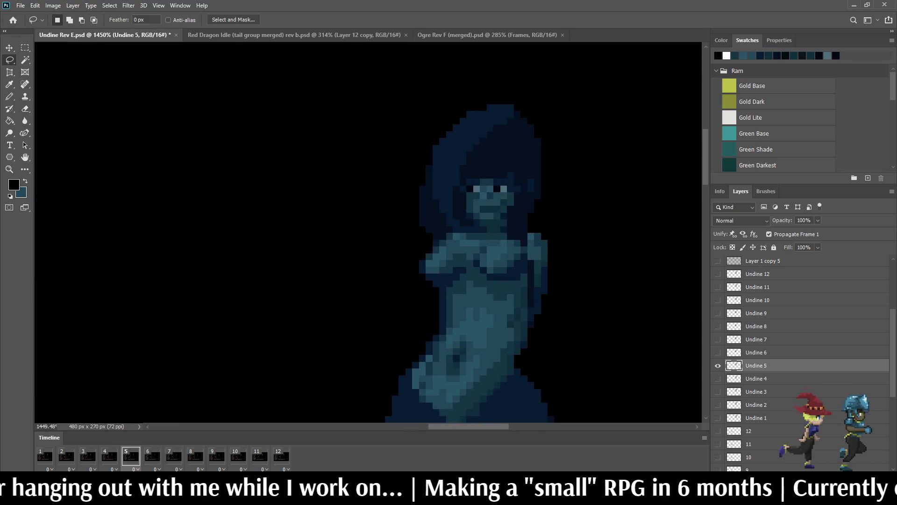
scroll(401, 182, up, 3)
drag(438, 181, 426, 207)
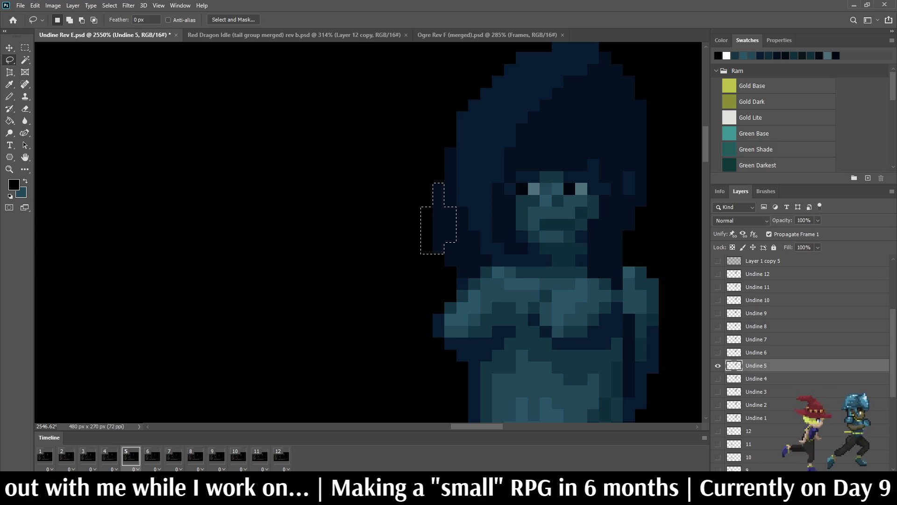
scroll(439, 182, up, 1)
drag(454, 211, 455, 265)
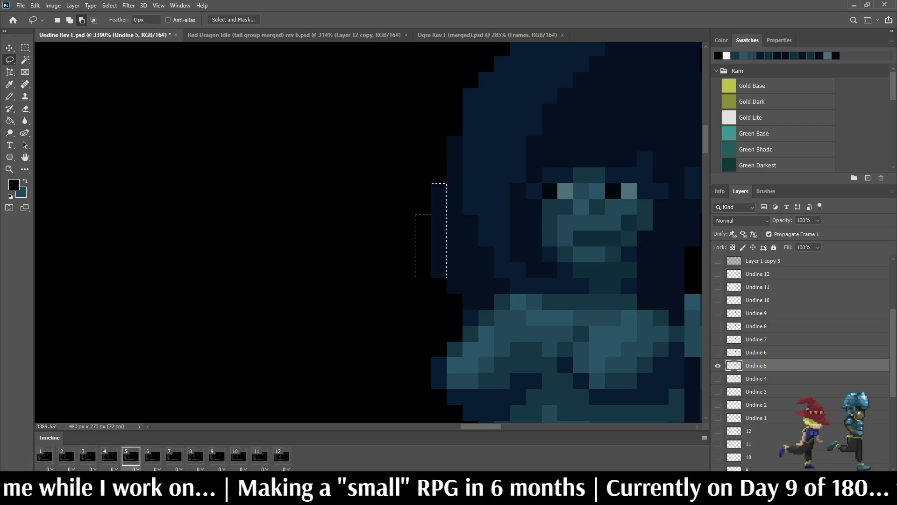
drag(430, 167, 446, 261)
scroll(505, 173, down, 1)
scroll(504, 173, down, 2)
scroll(504, 173, down, 2)
scroll(505, 173, down, 1)
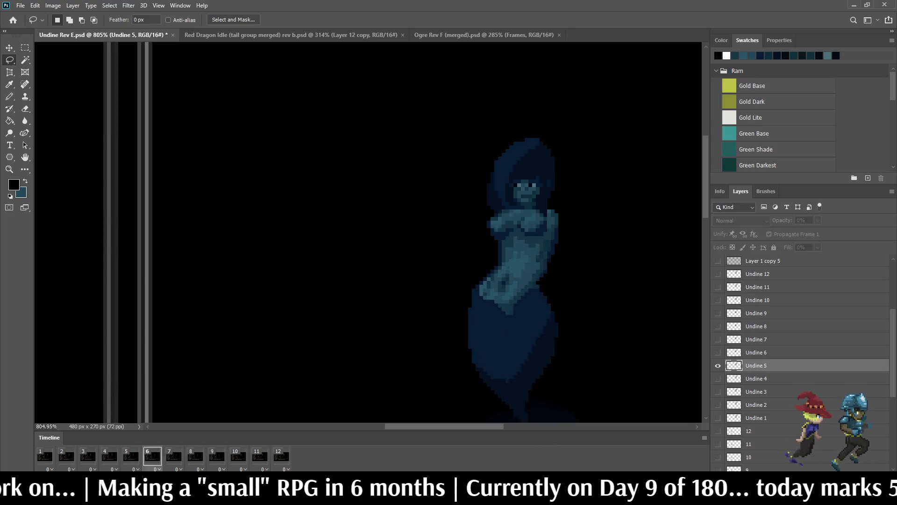
- Replay the animation to compare frames, save Undine Rev E.psd and close all documents
key(space)
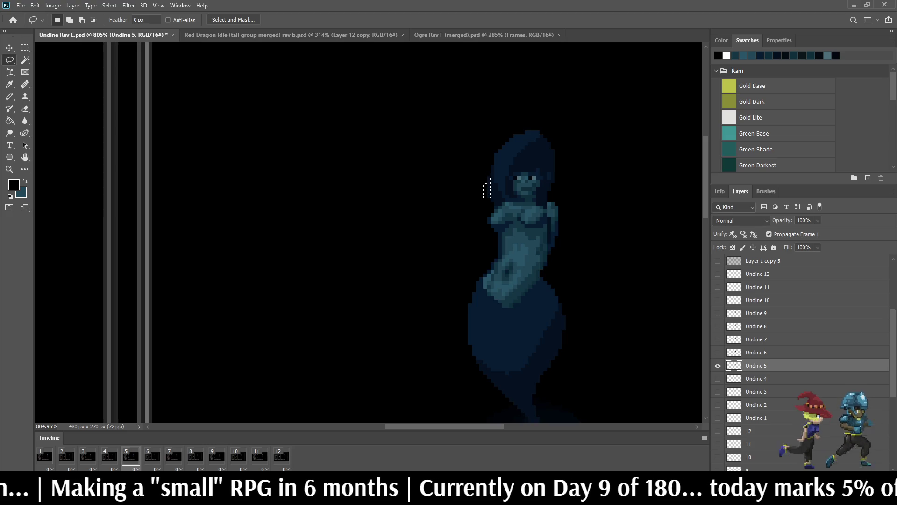
scroll(518, 180, up, 5)
key(space)
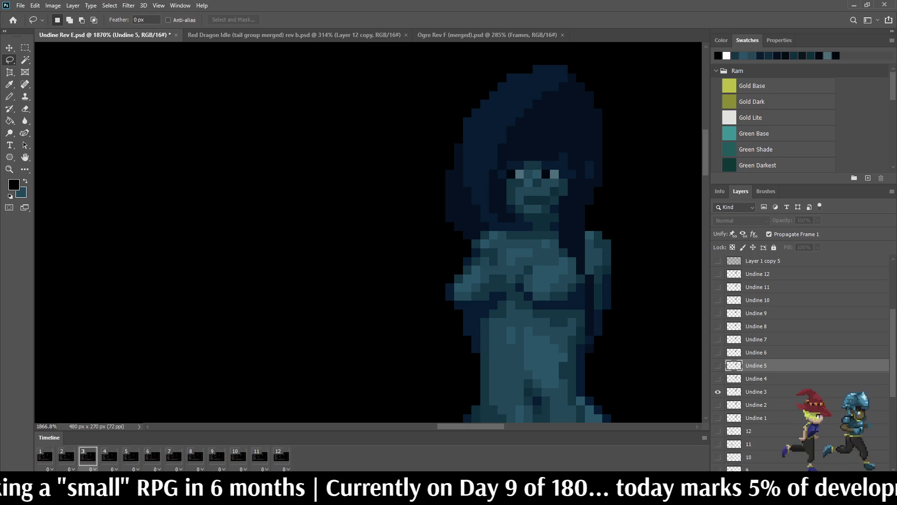
key(ctrl+s)
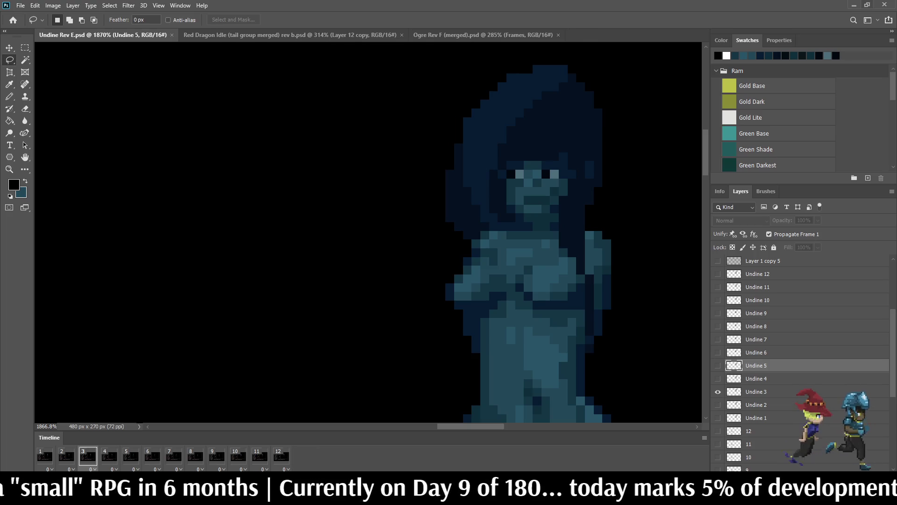
click(884, 4)
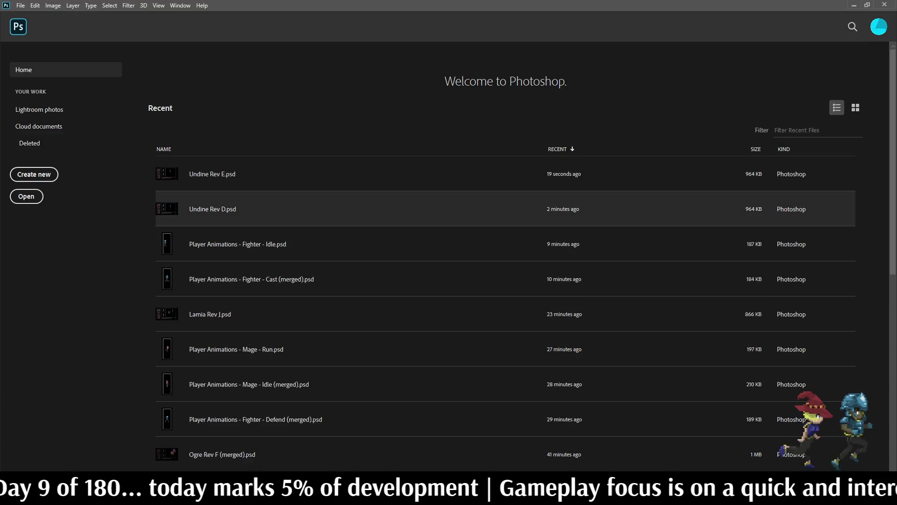
- Reopen Undine Rev E.psd from the Home screen's Recent list
click(351, 174)
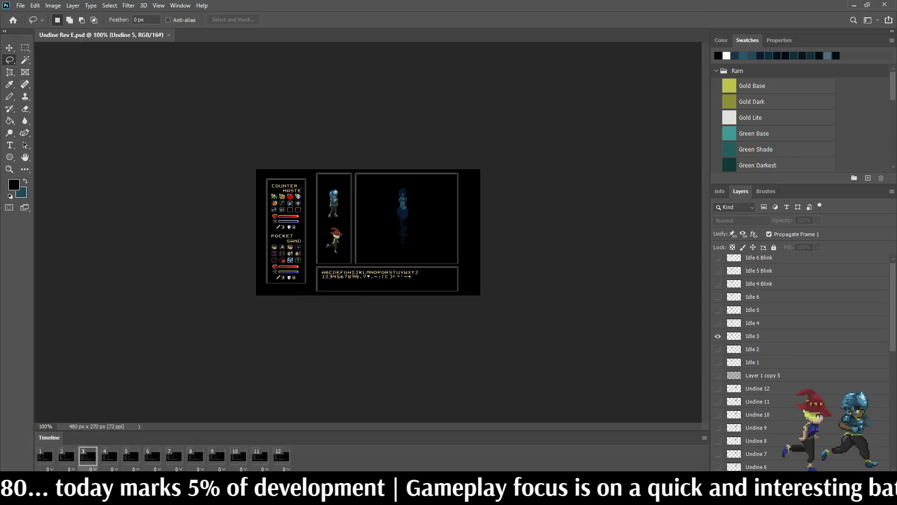
scroll(368, 232, down, 3)
scroll(368, 232, up, 4)
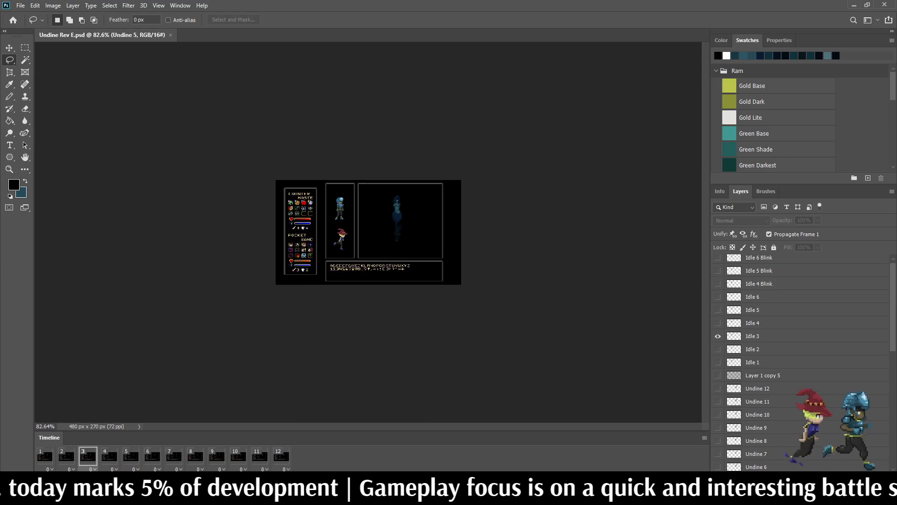
scroll(390, 206, up, 2)
scroll(390, 206, up, 2)
scroll(390, 207, up, 2)
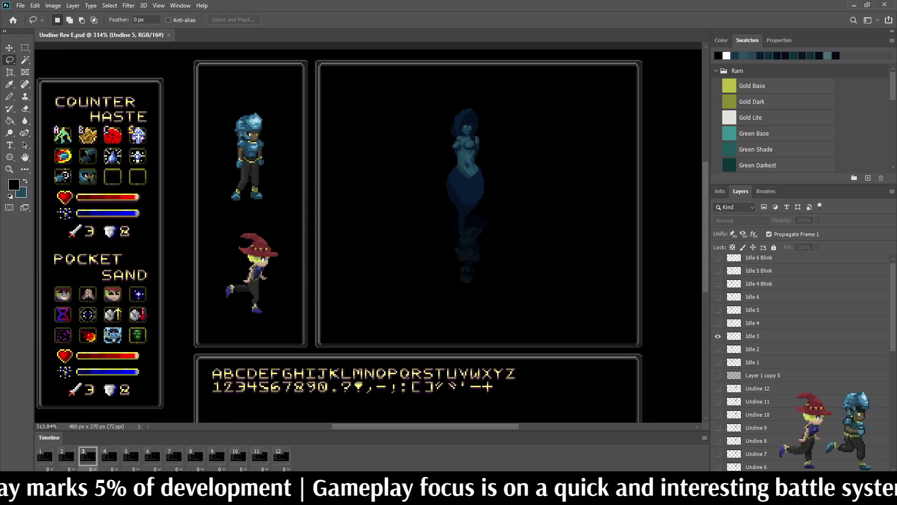
scroll(389, 206, up, 2)
scroll(491, 119, up, 1)
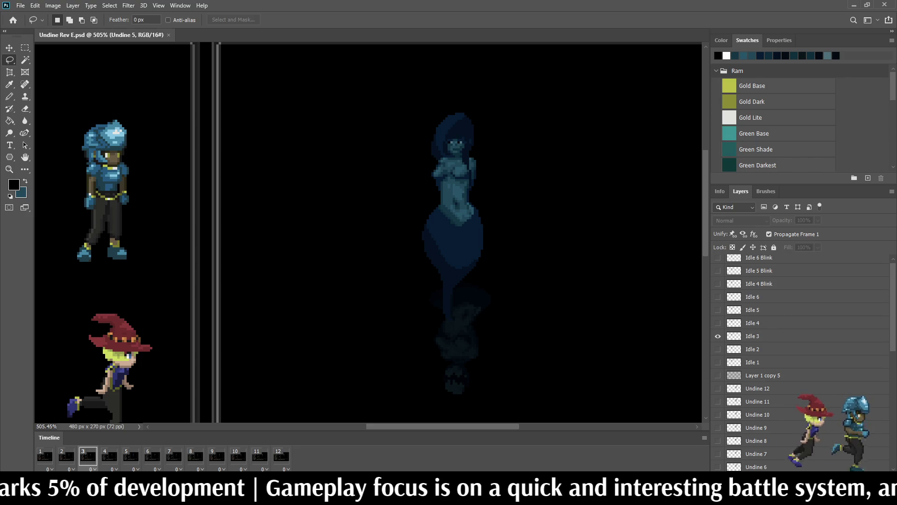
scroll(454, 123, up, 3)
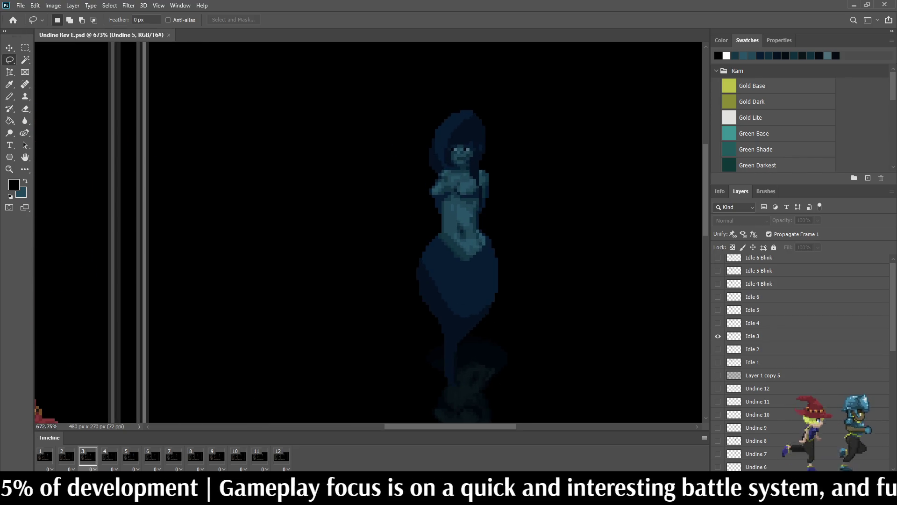
- Start at idle frame 1 and step forward through the idle frames with the arrow keys
click(44, 456)
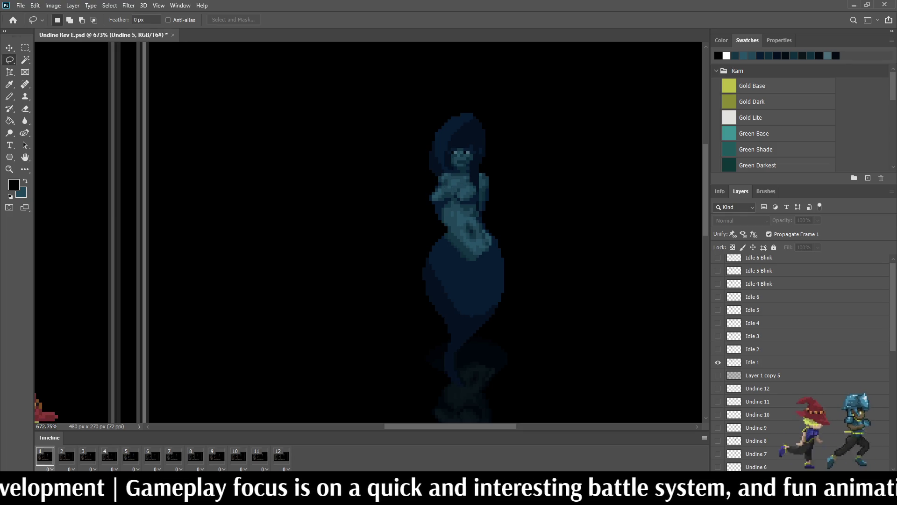
key(Right)
key(Right)
key(Right)
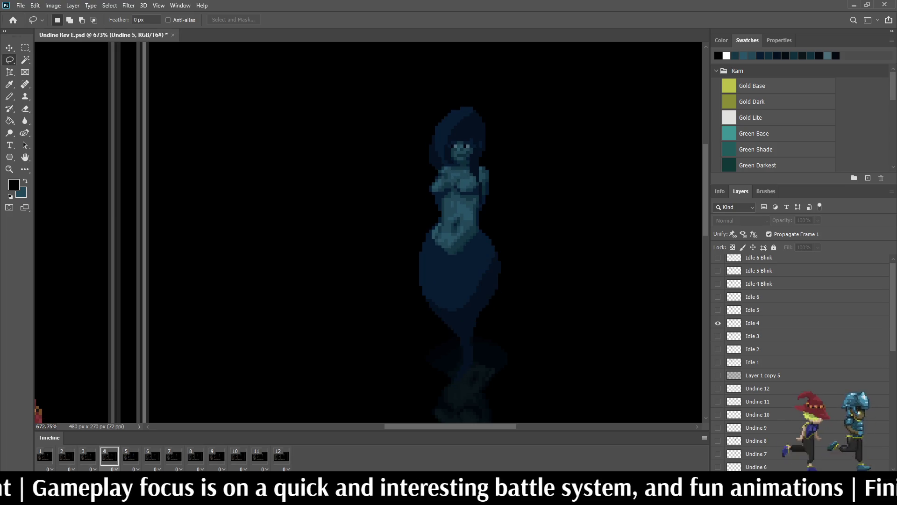
key(Right)
key(Right)
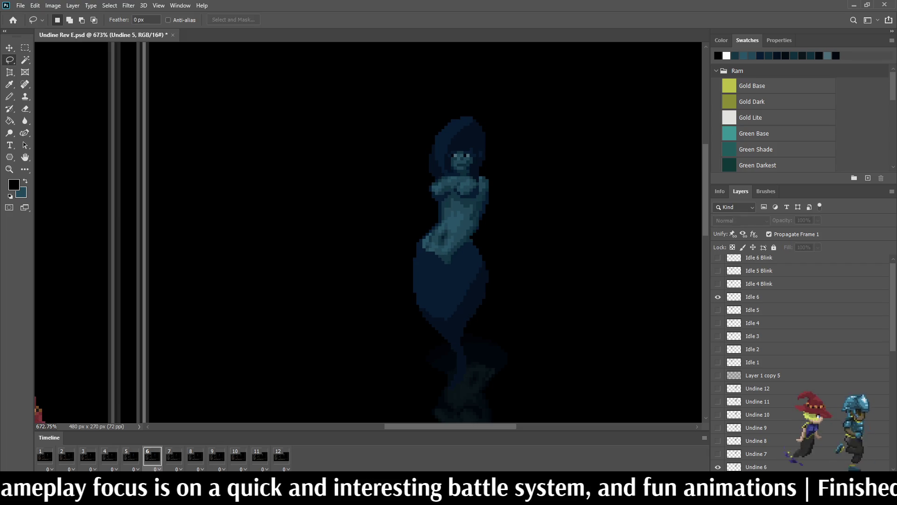
key(Right)
key(Right)
key(Right)
key(Right)
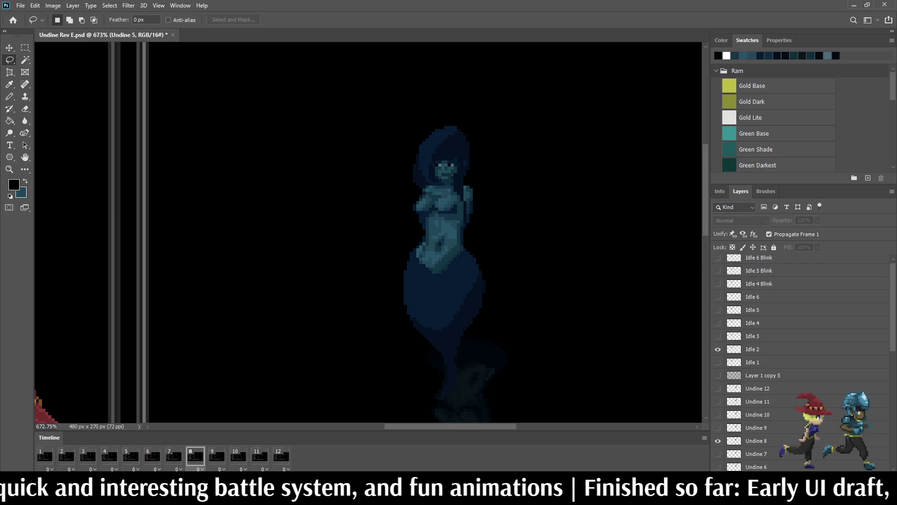
- On layer Undine 8, lasso the left hair lock and cheek and nudge them two pixels right
click(757, 441)
scroll(417, 149, up, 2)
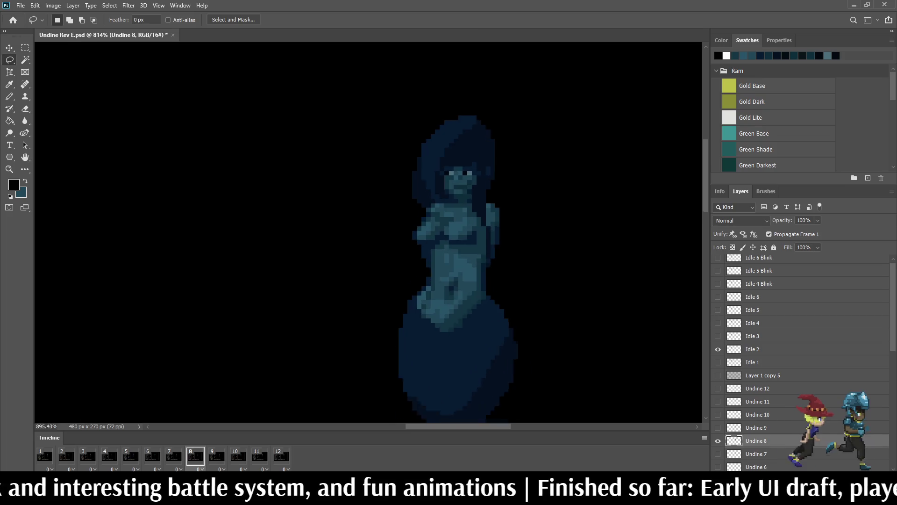
scroll(418, 148, up, 2)
scroll(418, 149, up, 1)
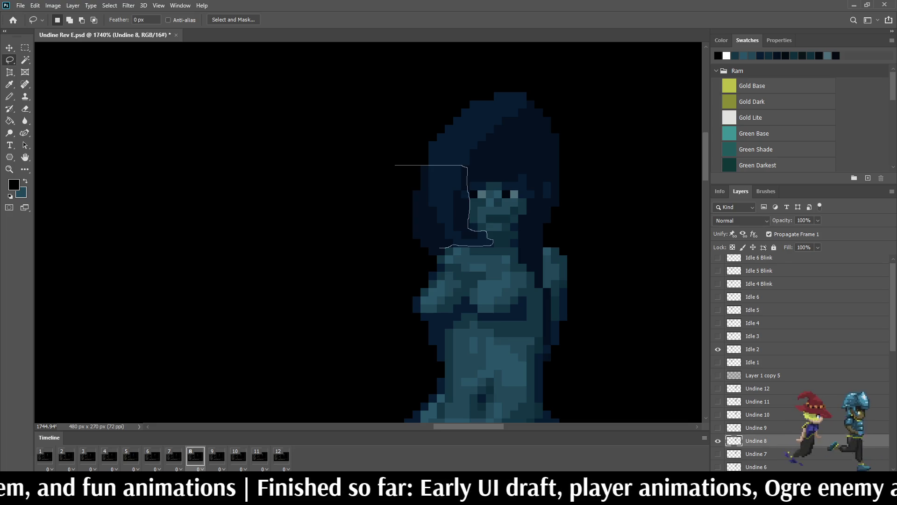
drag(429, 248, 396, 166)
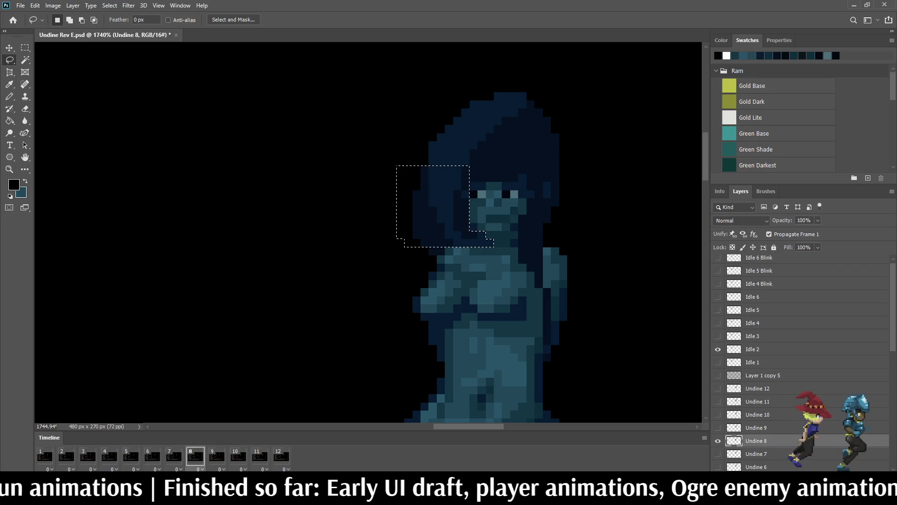
key(ctrl+t)
key(Right)
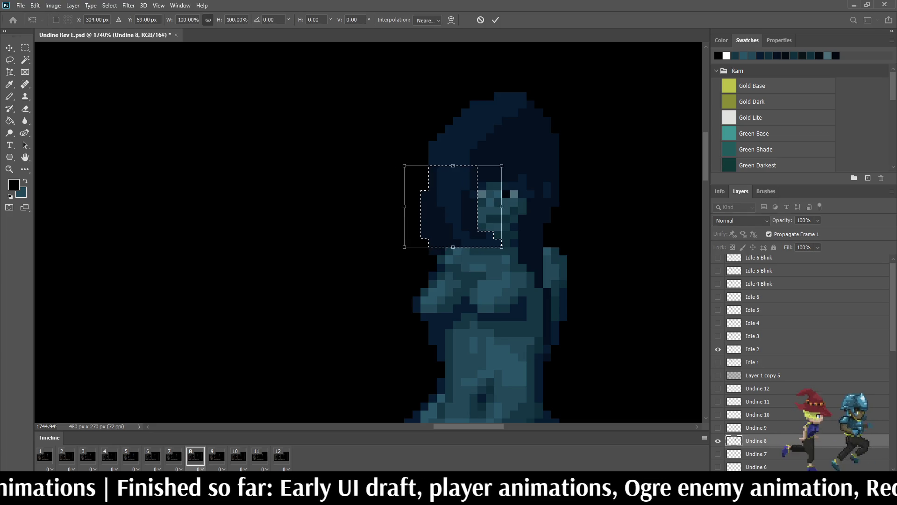
key(Right)
key(Return)
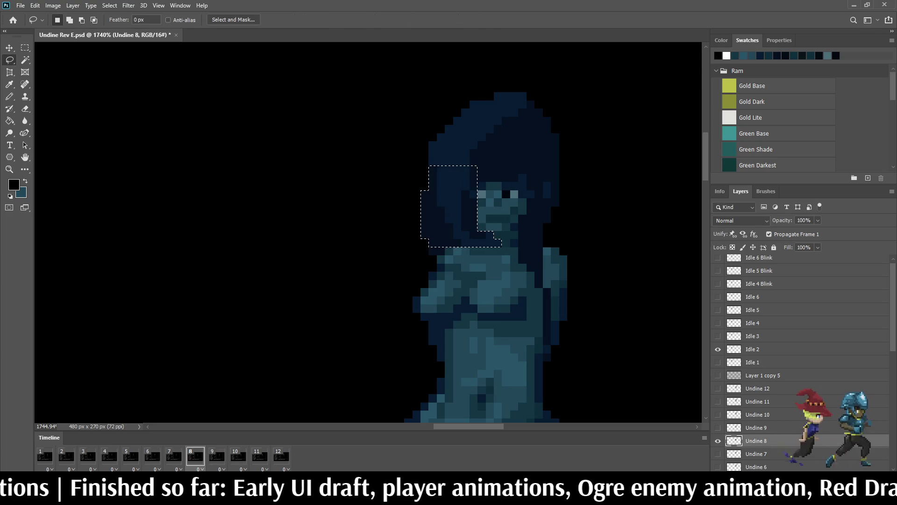
scroll(396, 158, down, 2)
scroll(396, 157, down, 2)
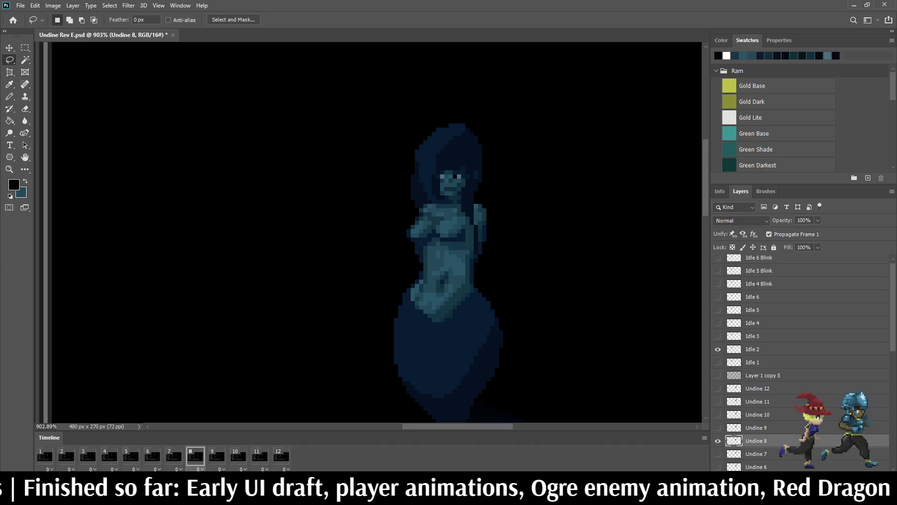
scroll(396, 158, down, 2)
scroll(396, 158, down, 1)
scroll(409, 174, up, 2)
scroll(410, 174, up, 2)
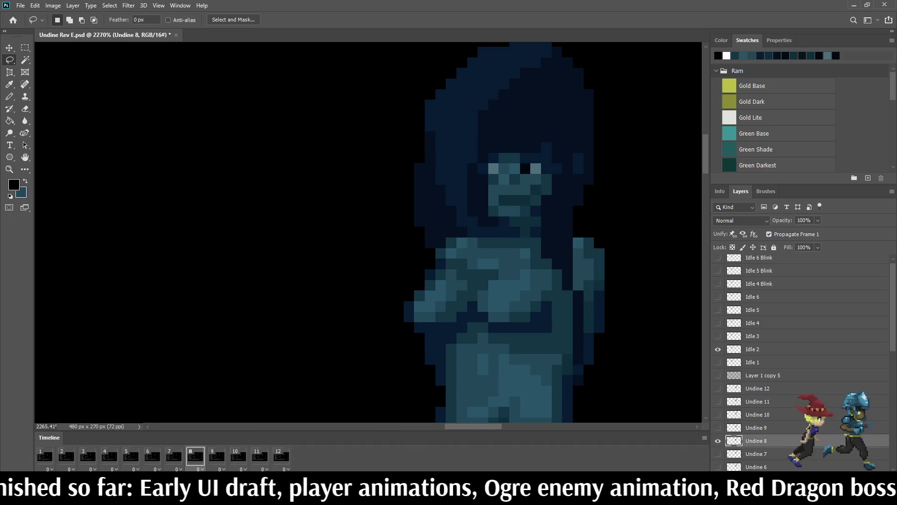
scroll(409, 174, up, 2)
scroll(409, 174, up, 2)
scroll(449, 283, down, 1)
scroll(450, 283, down, 2)
scroll(450, 283, down, 1)
scroll(450, 283, down, 1)
scroll(525, 261, down, 1)
- Step back to frame 5 and forward again through the idle frames to compare the hair edit
key(Left)
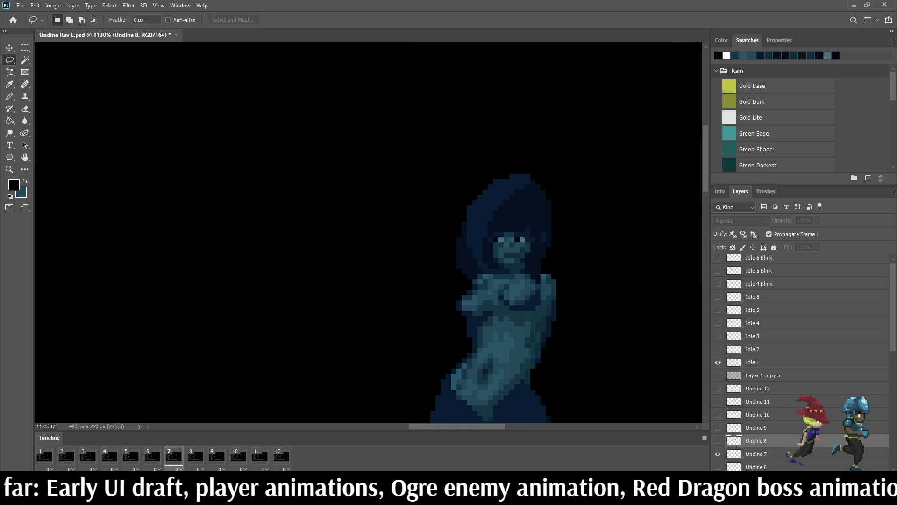
key(Left)
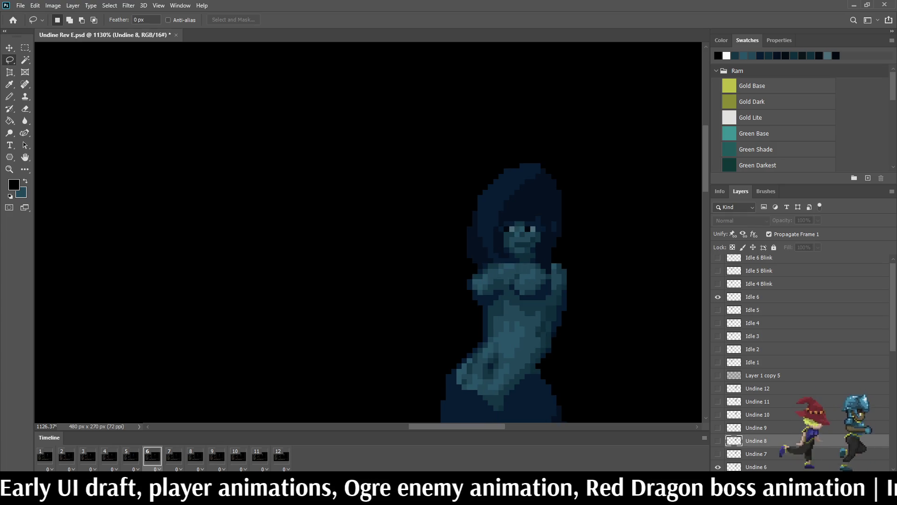
key(Left)
key(Right)
key(Right)
key(Right)
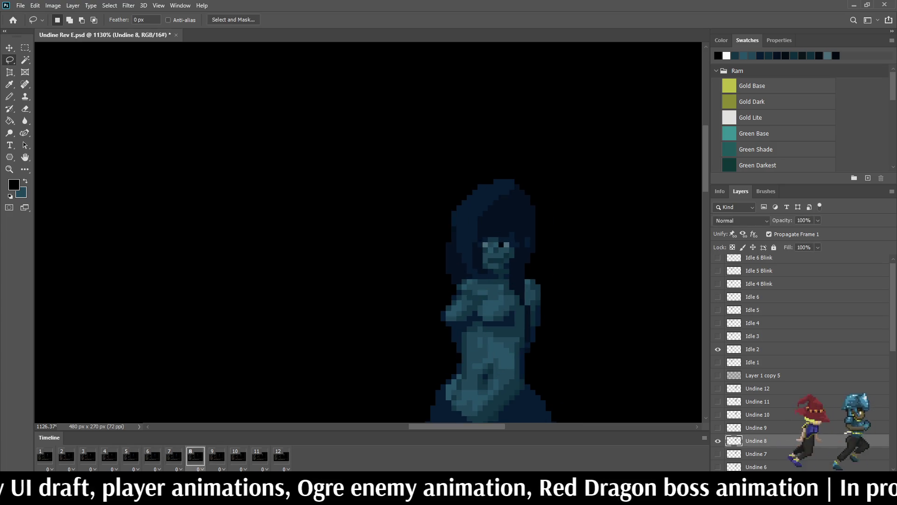
key(Right)
key(Right)
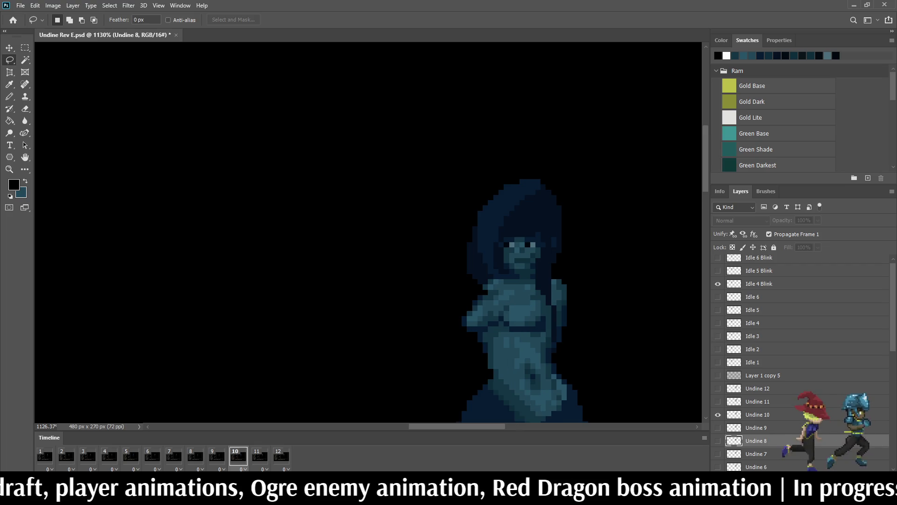
key(Right)
key(Right)
key(Right)
key(Right)
key(Right)
key(Right)
key(Right)
key(Right)
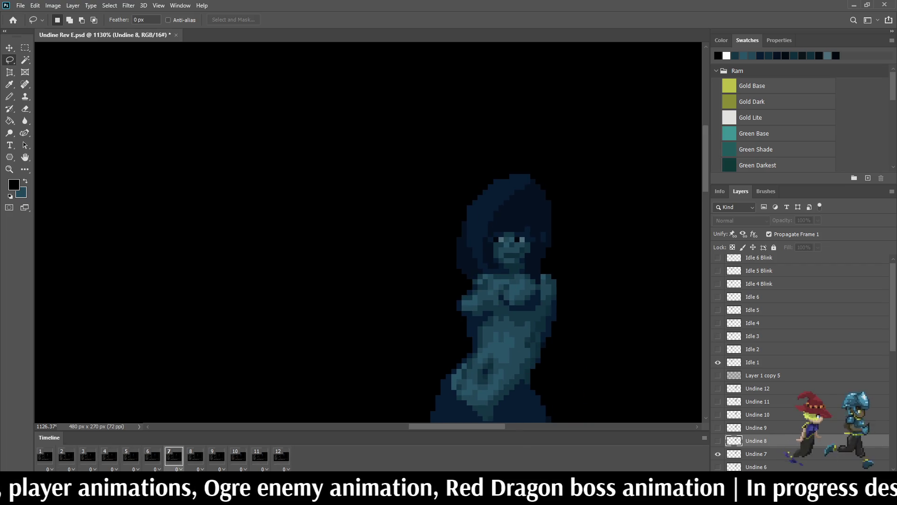
key(Right)
- Play the idle animation twice, stop on frame 9 and begin a lasso over the hair above the face
key(space)
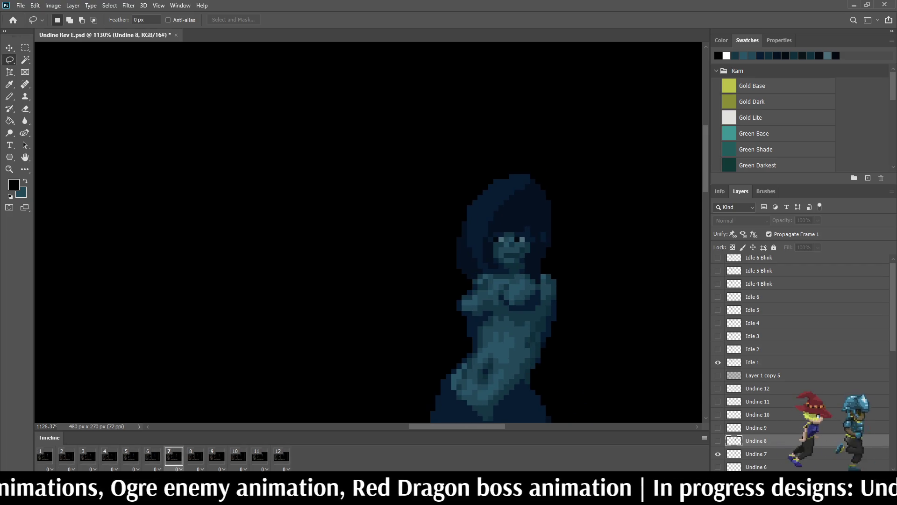
key(space)
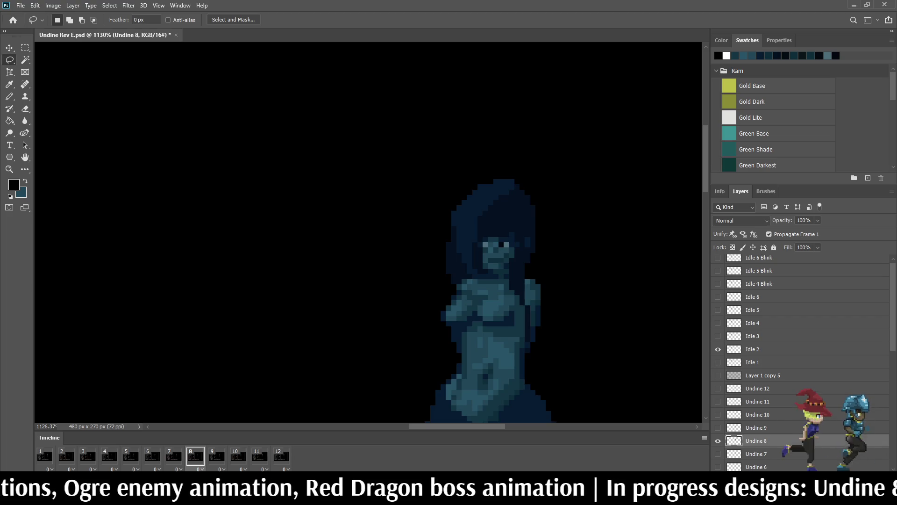
key(space)
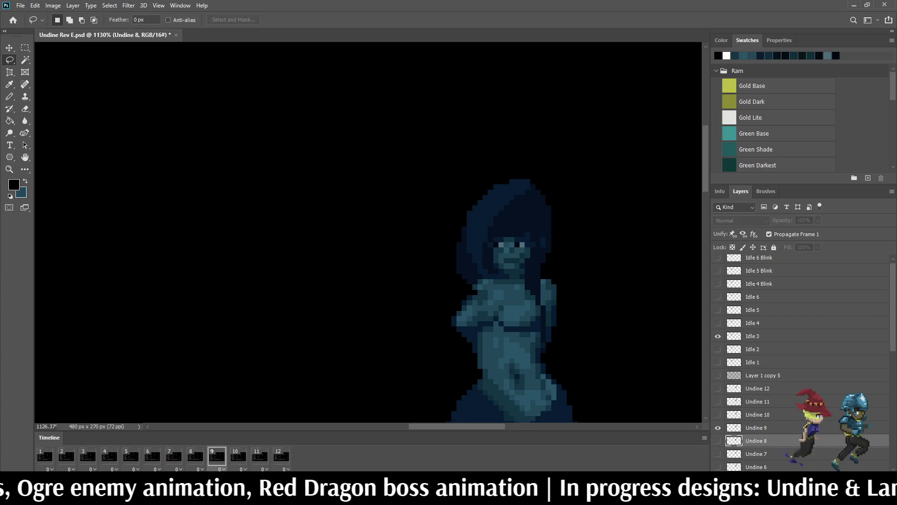
key(space)
scroll(464, 268, up, 3)
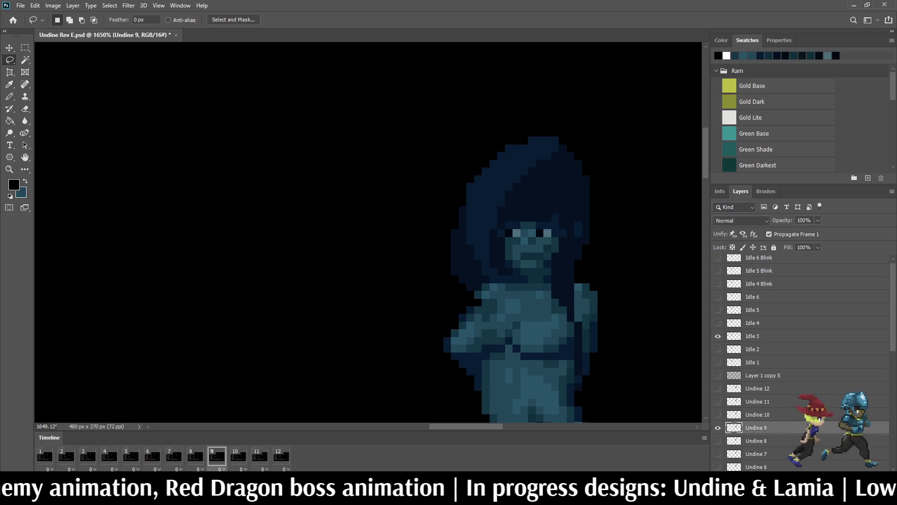
scroll(464, 267, up, 3)
drag(436, 192, 530, 198)
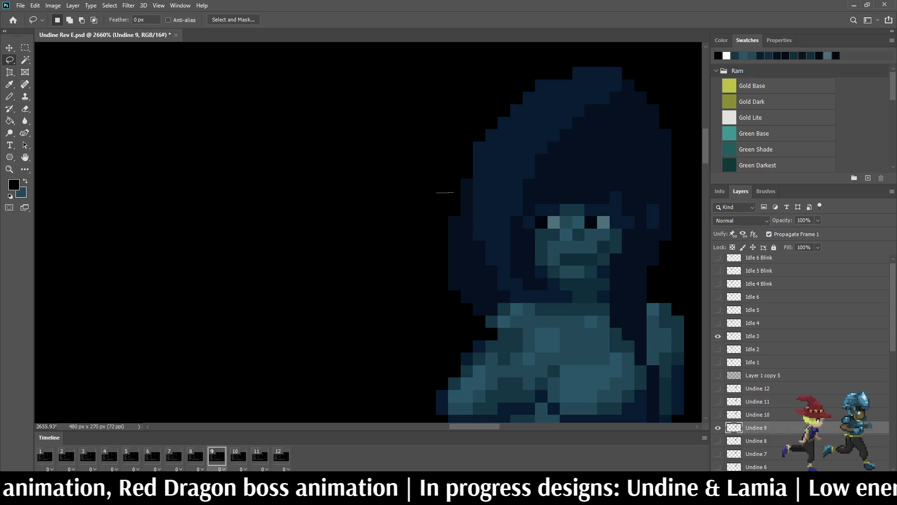